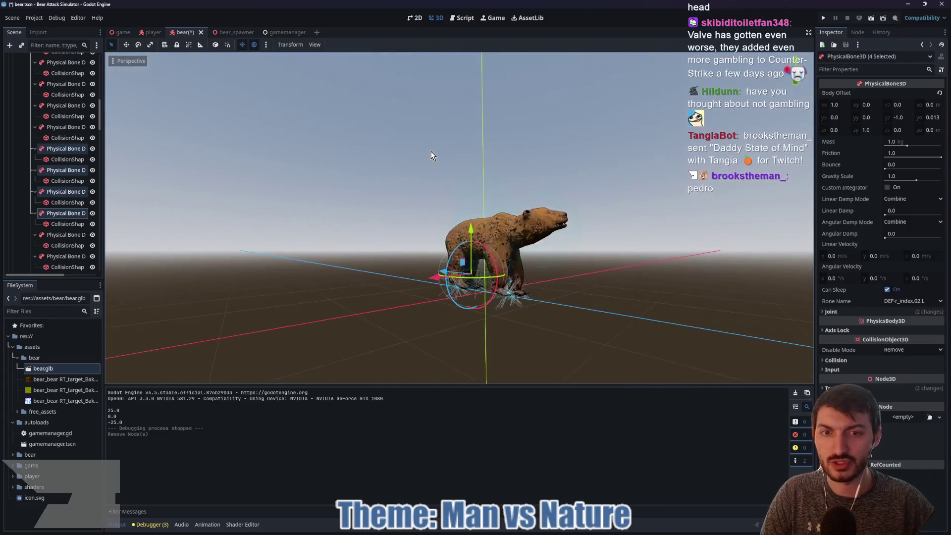
# Delete three extra finger physical bones from the bear's ragdoll
pyautogui.keyDown('ctrl'); pyautogui.click(61, 213); pyautogui.keyUp('ctrl')
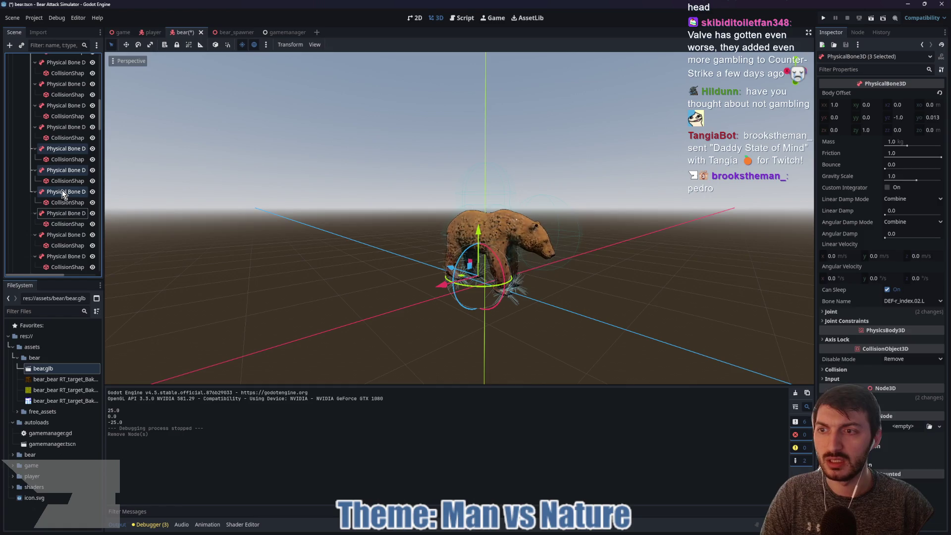
pyautogui.press('Delete')
pyautogui.click(436, 274)
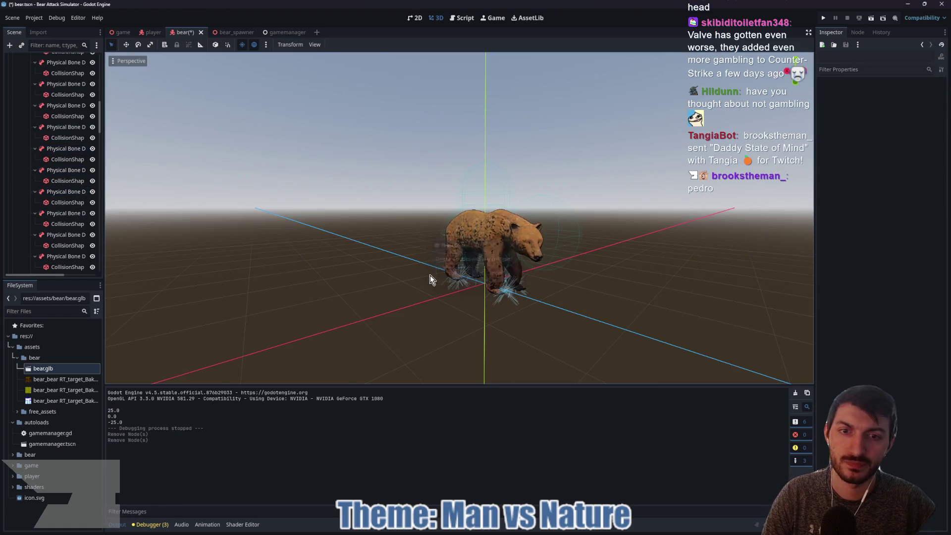
# Select the right toe physical bone while viewing the bear from a low side angle
pyautogui.moveTo(429, 269)
pyautogui.mouseDown()
pyautogui.moveTo(530, 301)
pyautogui.moveTo(361, 291)
pyautogui.moveTo(540, 308)
pyautogui.mouseUp()
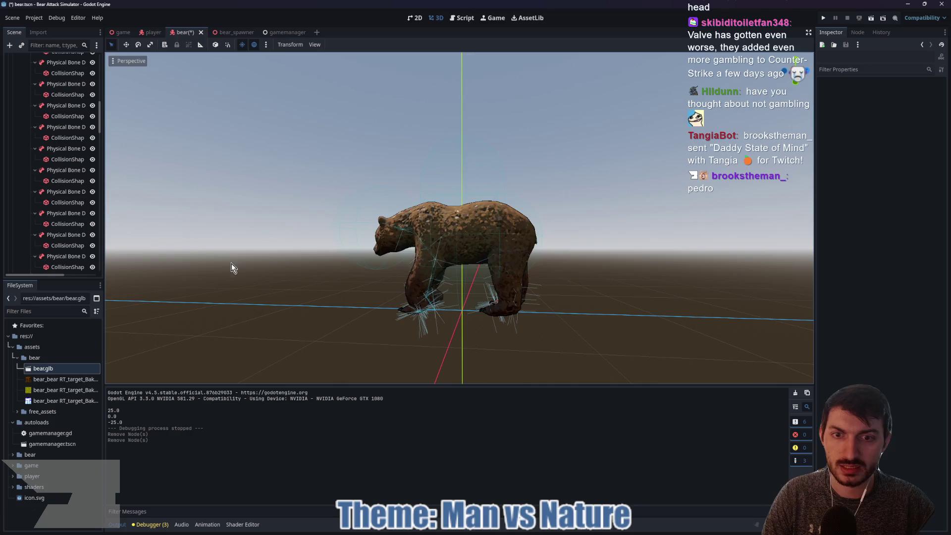
pyautogui.scroll(-1, 63, 254)
pyautogui.click(62, 251)
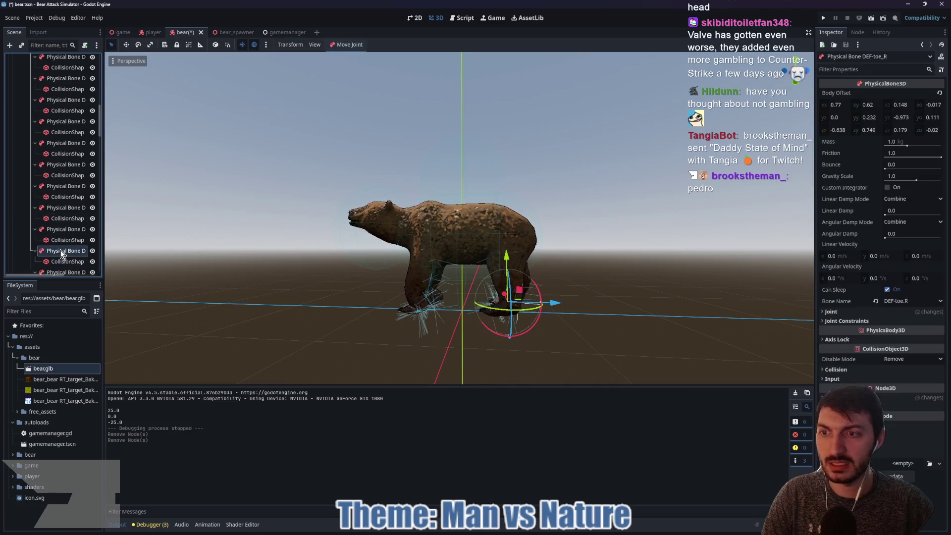
pyautogui.moveTo(212, 272); pyautogui.dragTo(785, 282)
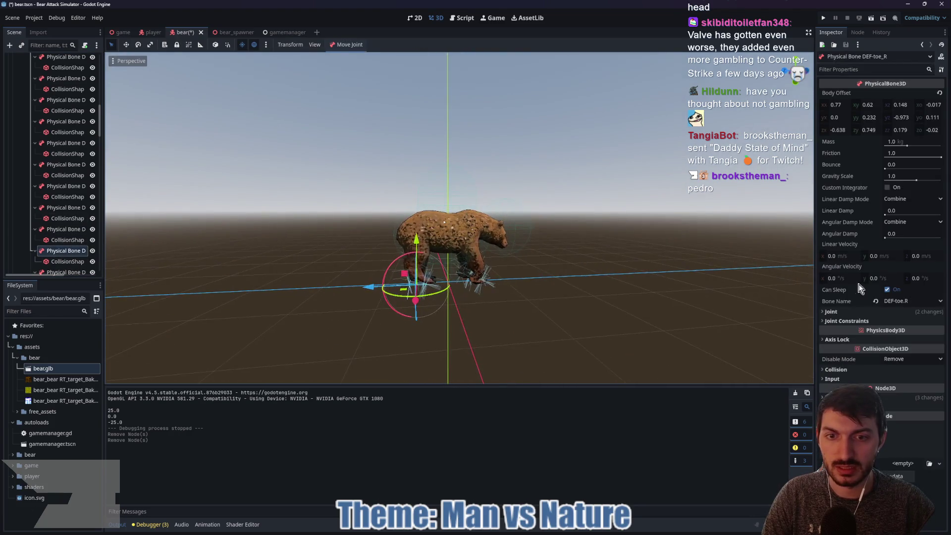
pyautogui.scroll(3, 570, 297)
pyautogui.scroll(2, 454, 349)
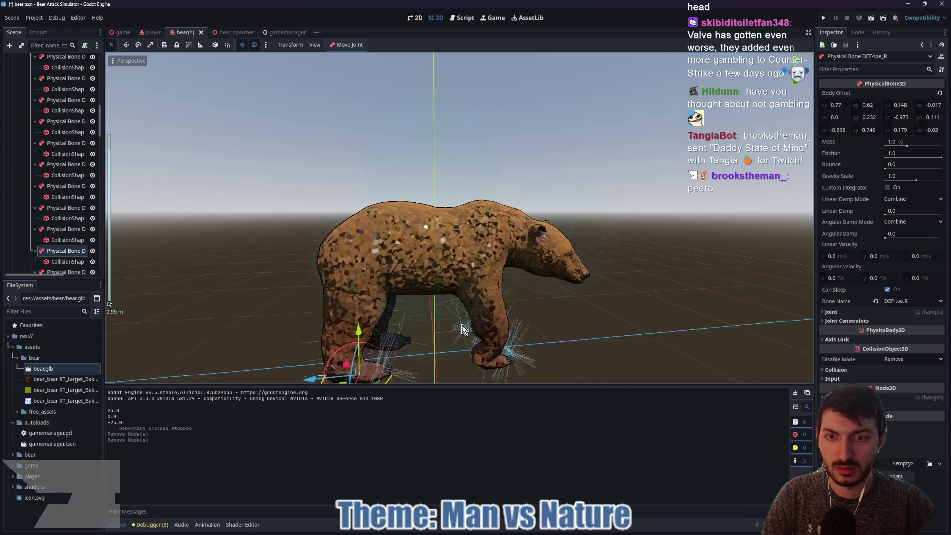
pyautogui.scroll(-3, 450, 351)
pyautogui.moveTo(459, 348); pyautogui.dragTo(474, 295)
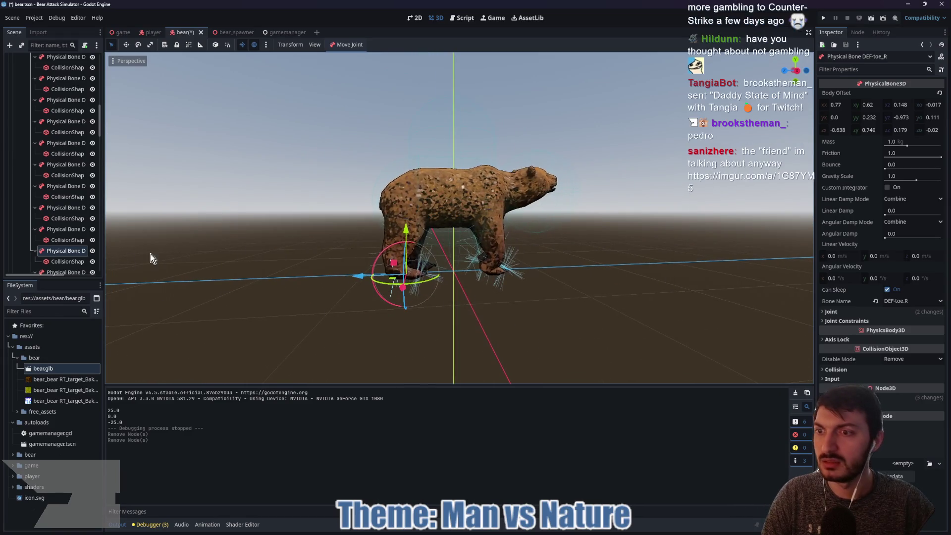
pyautogui.scroll(-3, 63, 219)
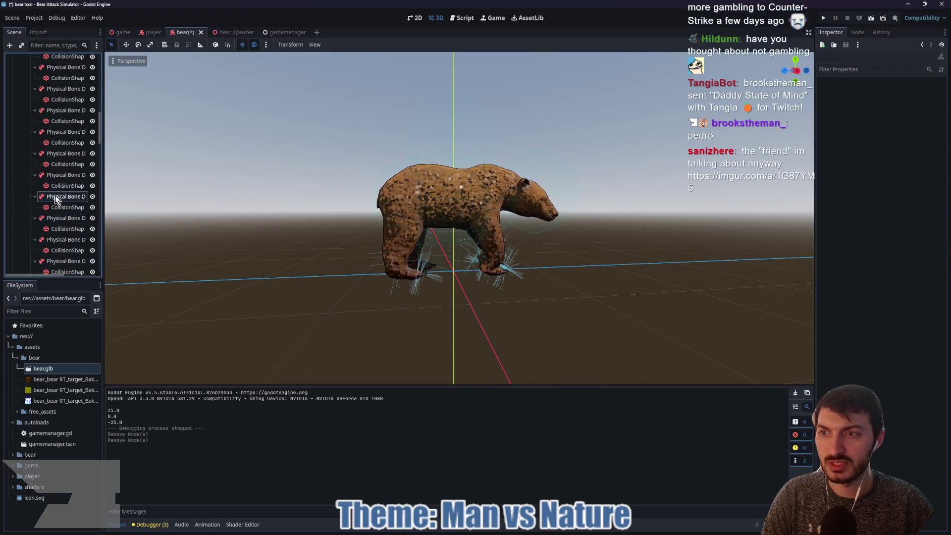
# Select ten more finger physical bones, starting with the right pinky, and request their deletion
pyautogui.click(57, 240)
pyautogui.keyDown('ctrl'); pyautogui.click(58, 263); pyautogui.keyUp('ctrl')
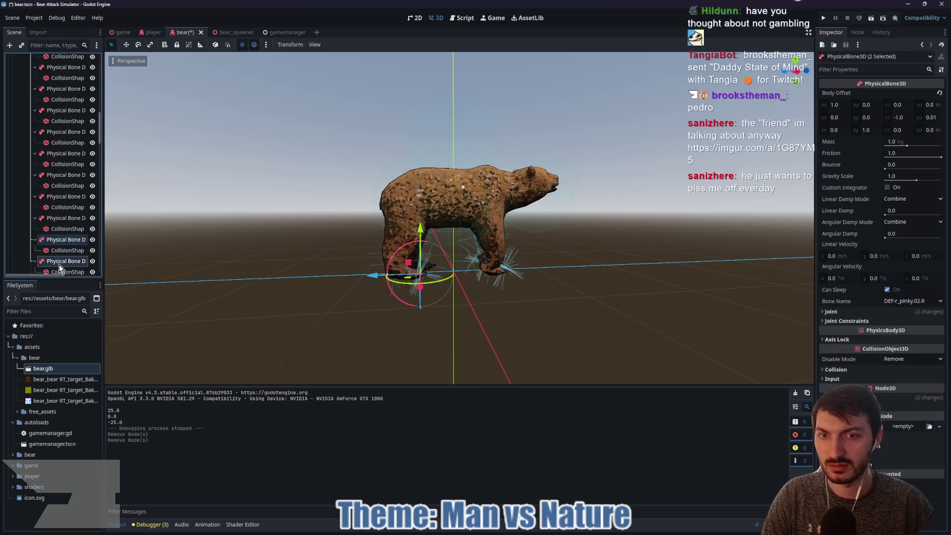
pyautogui.scroll(-3, 60, 257)
pyautogui.keyDown('ctrl'); pyautogui.click(62, 230); pyautogui.keyUp('ctrl')
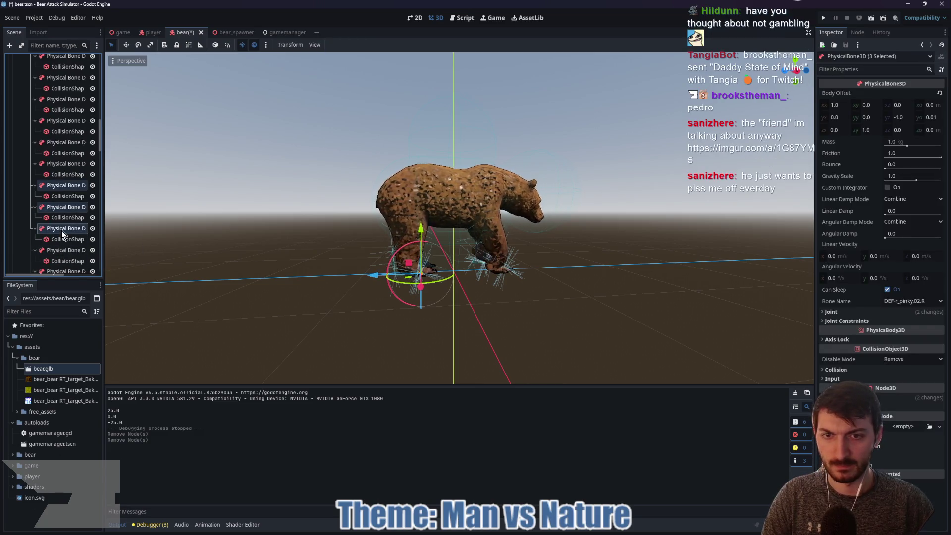
pyautogui.keyDown('ctrl'); pyautogui.click(61, 251); pyautogui.keyUp('ctrl')
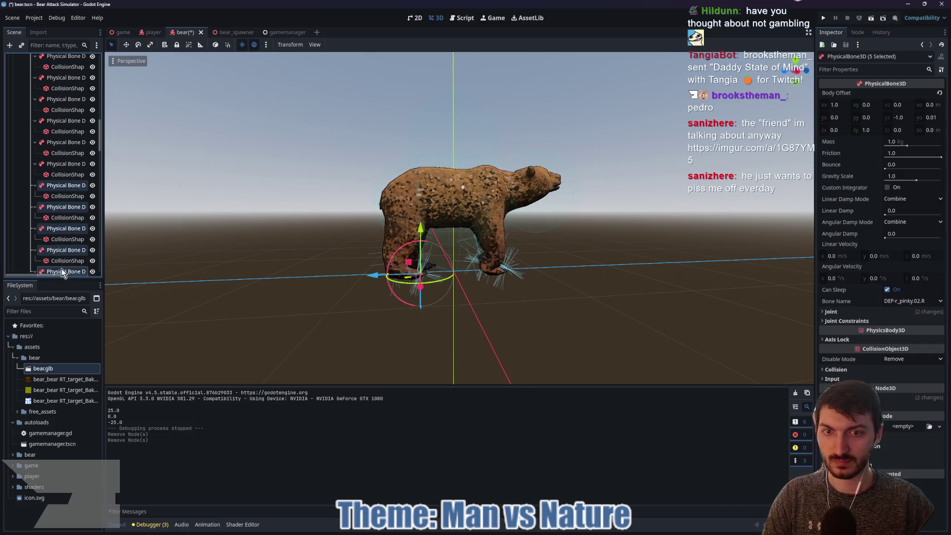
pyautogui.keyDown('ctrl'); pyautogui.click(61, 269); pyautogui.keyUp('ctrl')
pyautogui.scroll(-4, 62, 247)
pyautogui.keyDown('ctrl'); pyautogui.click(58, 213); pyautogui.keyUp('ctrl')
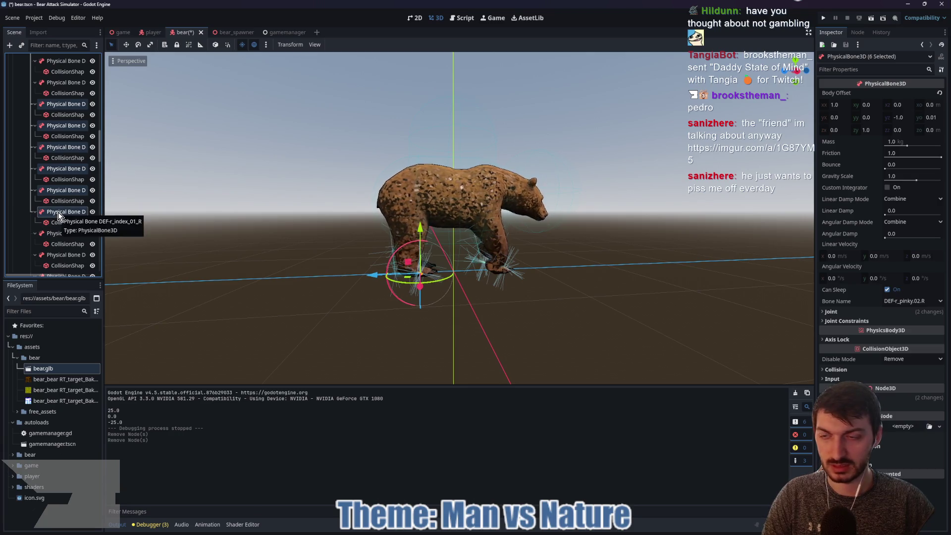
pyautogui.keyDown('ctrl'); pyautogui.click(55, 237); pyautogui.keyUp('ctrl')
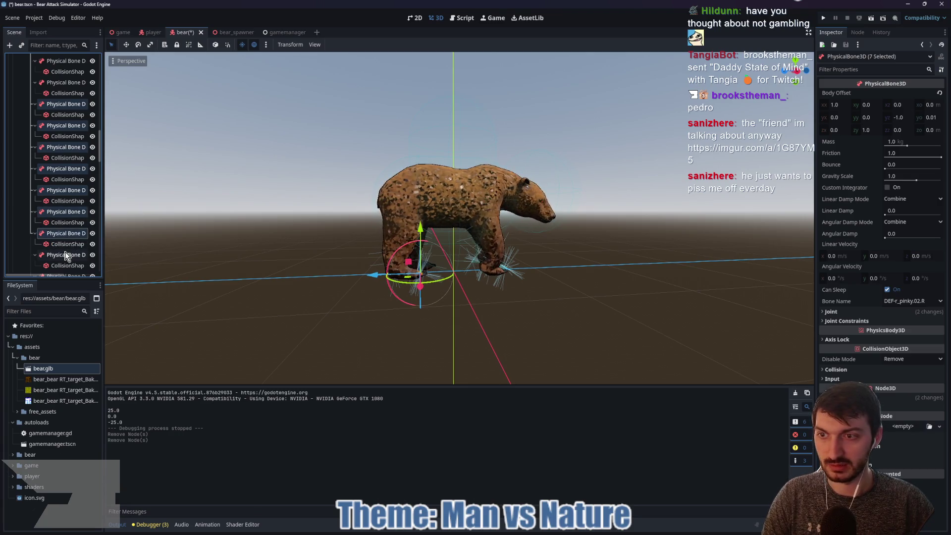
pyautogui.keyDown('ctrl'); pyautogui.click(64, 255); pyautogui.keyUp('ctrl')
pyautogui.scroll(-1, 65, 255)
pyautogui.scroll(-1, 66, 255)
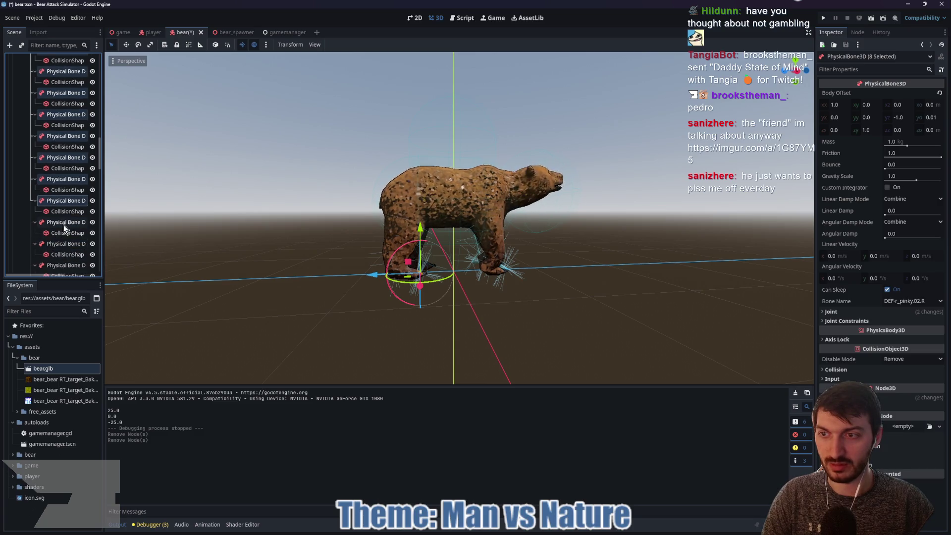
pyautogui.keyDown('ctrl'); pyautogui.click(67, 223); pyautogui.keyUp('ctrl')
pyautogui.moveTo(302, 280); pyautogui.dragTo(257, 308)
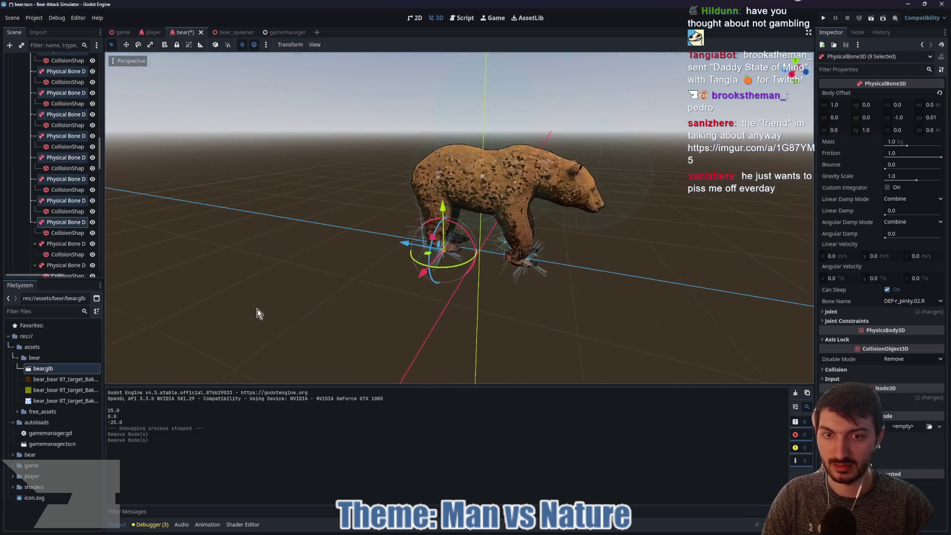
pyautogui.keyDown('ctrl'); pyautogui.click(70, 243); pyautogui.keyUp('ctrl')
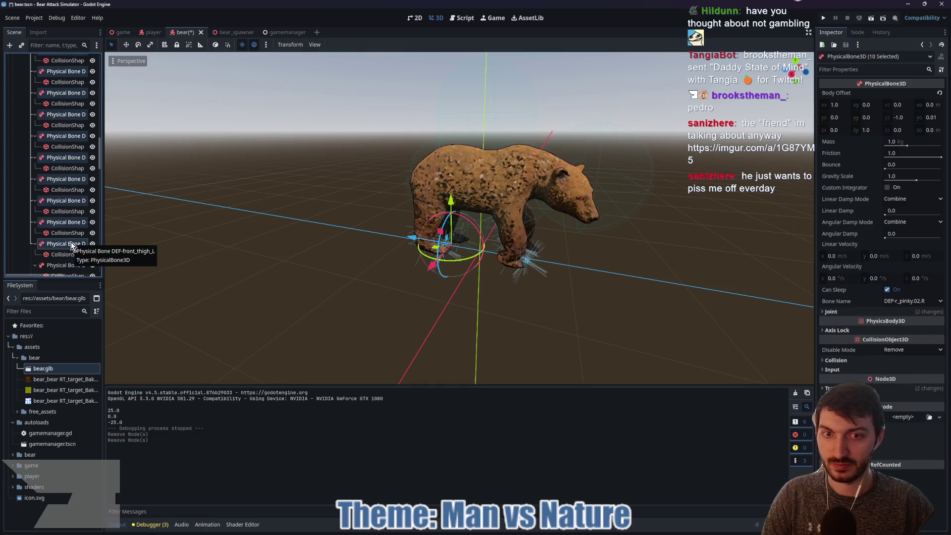
pyautogui.moveTo(342, 271)
pyautogui.mouseDown()
pyautogui.moveTo(218, 272)
pyautogui.moveTo(341, 270)
pyautogui.mouseUp()
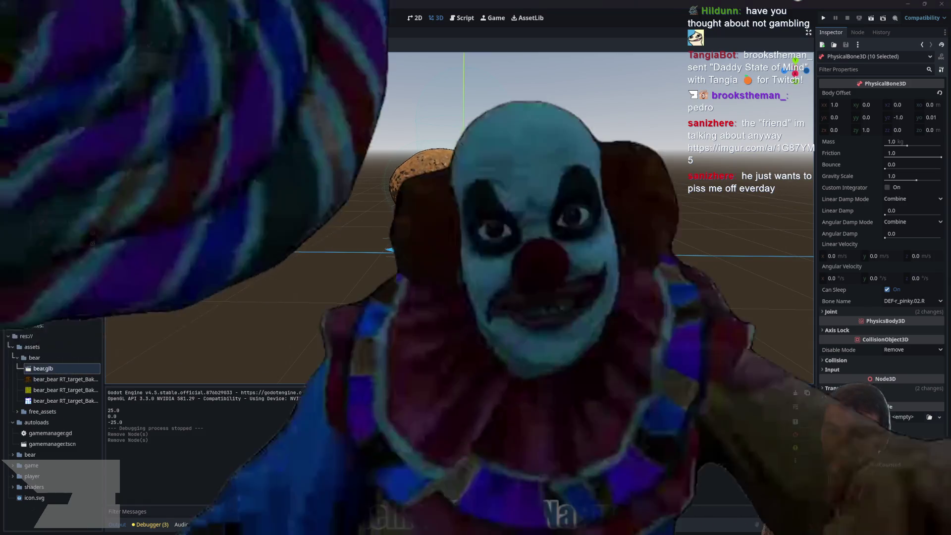
pyautogui.press('Delete')
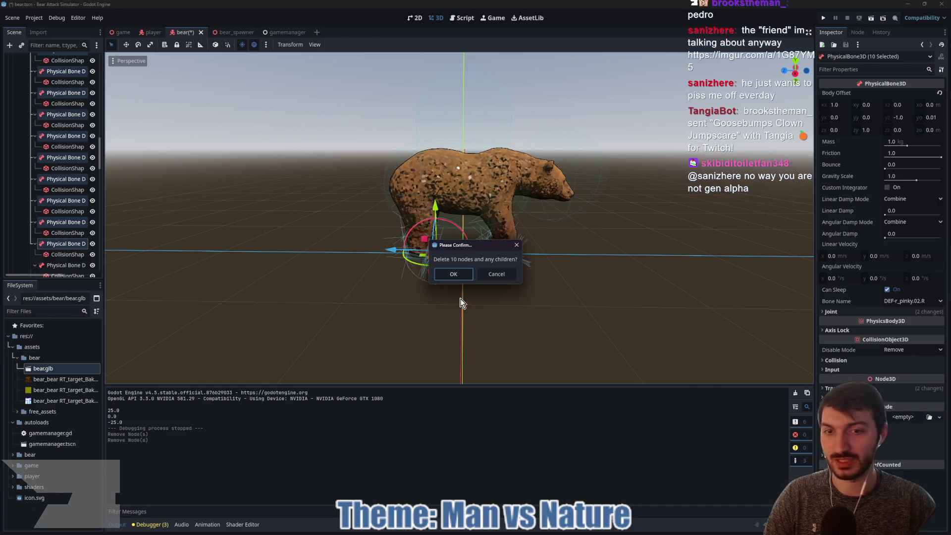
# Confirm deleting the ten finger bones and select the left front index bone to check it
pyautogui.click(451, 275)
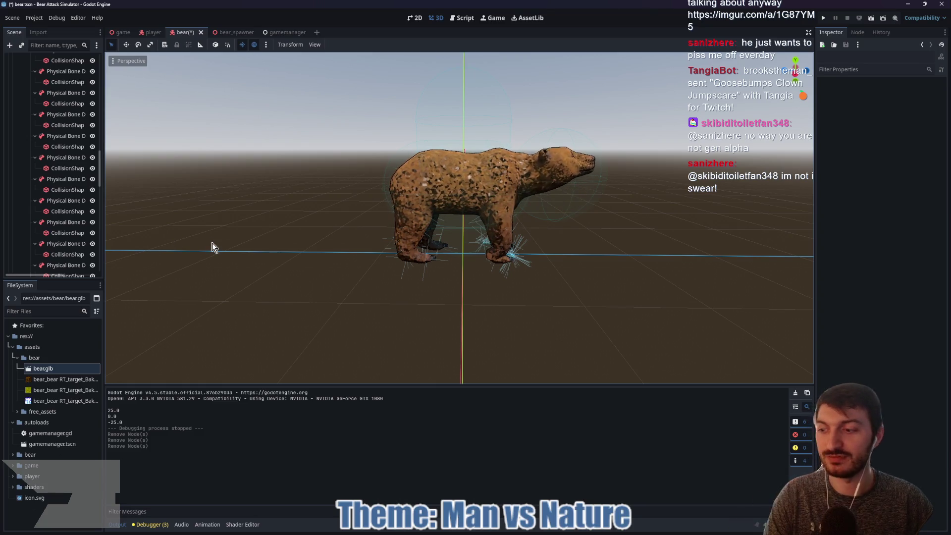
pyautogui.scroll(-1, 46, 245)
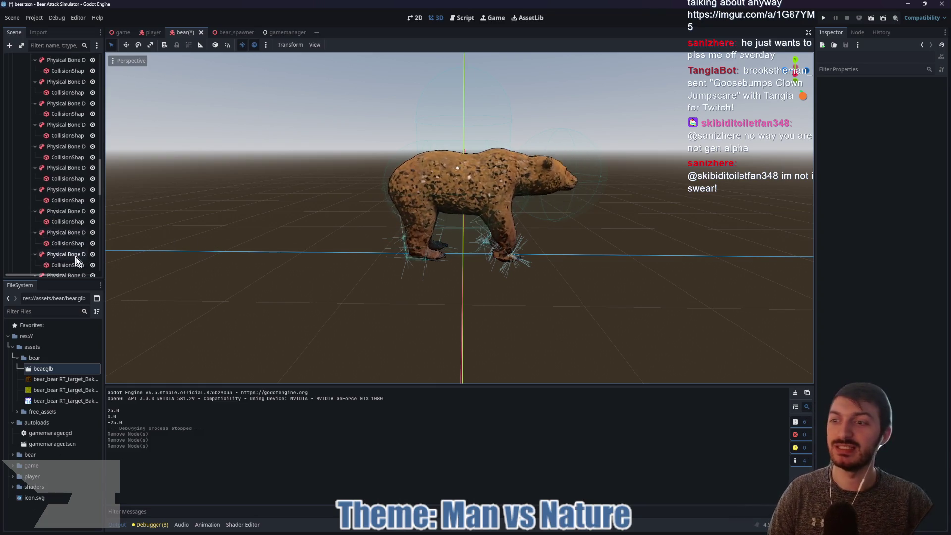
pyautogui.scroll(-1, 71, 246)
pyautogui.click(70, 242)
pyautogui.scroll(-5, 69, 243)
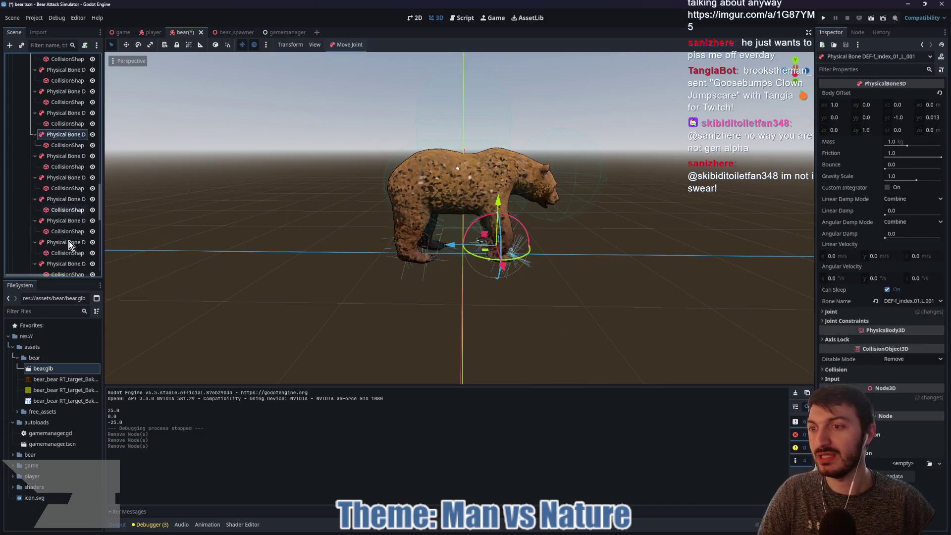
pyautogui.moveTo(257, 257); pyautogui.dragTo(279, 281)
# Save bear.tscn and orbit the view around the bear
pyautogui.hotkey('ctrl', 's')
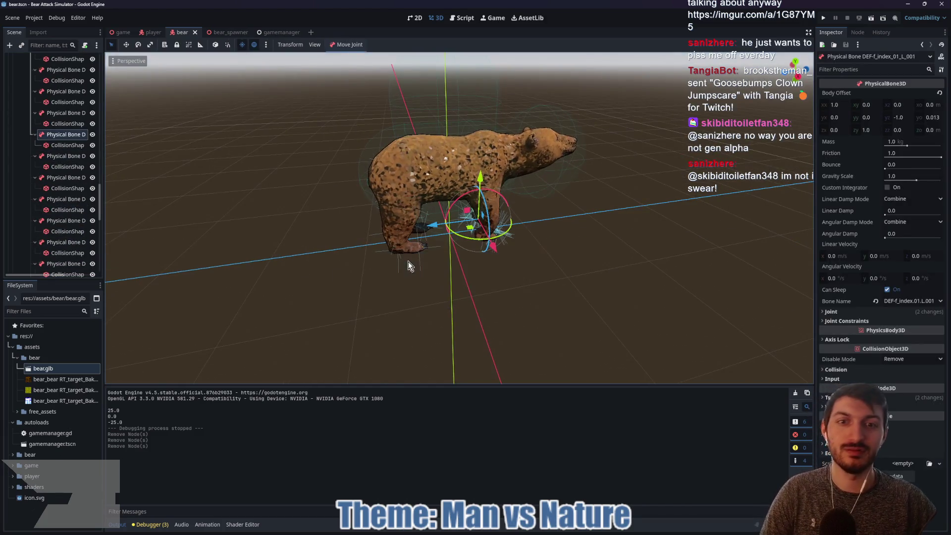
pyautogui.moveTo(409, 263)
pyautogui.mouseDown()
pyautogui.moveTo(548, 257)
pyautogui.moveTo(431, 251)
pyautogui.moveTo(662, 254)
pyautogui.moveTo(558, 242)
pyautogui.moveTo(555, 230)
pyautogui.mouseUp()
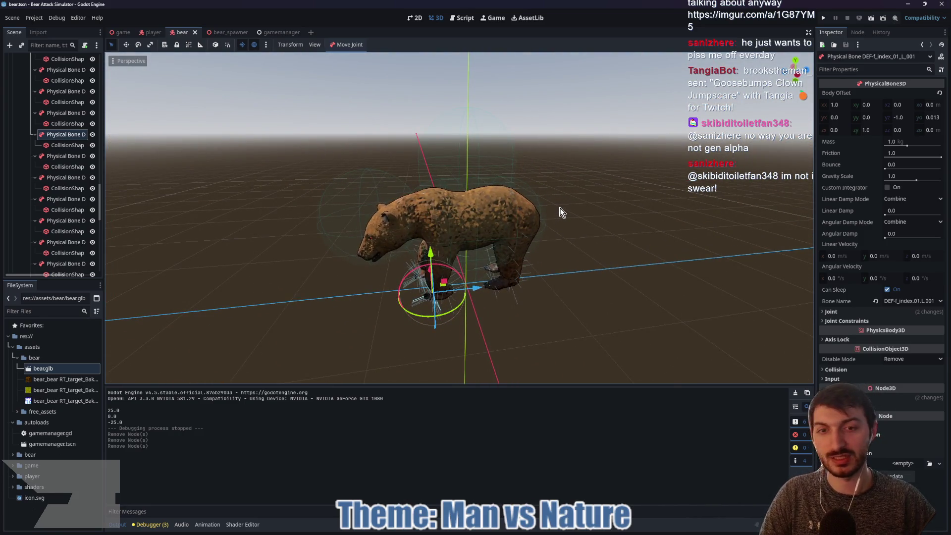
pyautogui.scroll(3, 533, 269)
pyautogui.scroll(-3, 520, 275)
pyautogui.moveTo(521, 276)
pyautogui.mouseDown()
pyautogui.moveTo(581, 285)
pyautogui.moveTo(542, 275)
pyautogui.moveTo(569, 268)
pyautogui.moveTo(554, 248)
pyautogui.moveTo(597, 248)
pyautogui.moveTo(493, 269)
pyautogui.moveTo(346, 274)
pyautogui.mouseUp()
pyautogui.scroll(-2, 581, 283)
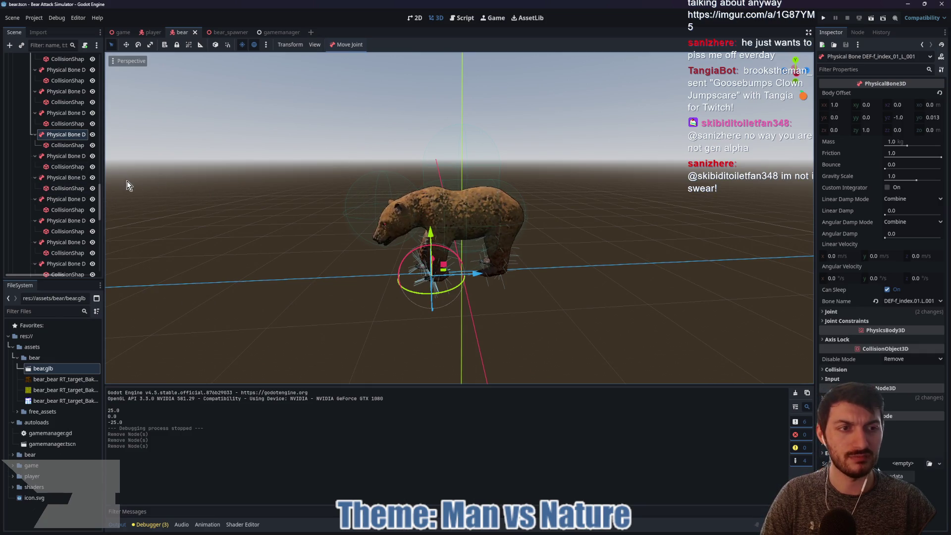
# Multi-select the physical bones from the top of the Scene dock downward
pyautogui.scroll(5, 59, 191)
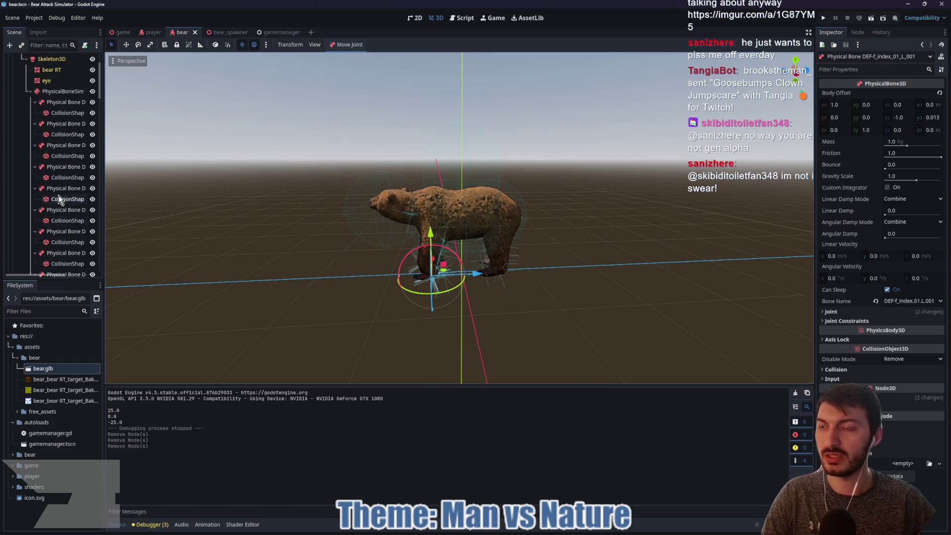
pyautogui.scroll(2, 59, 198)
pyautogui.click(64, 129)
pyautogui.keyDown('ctrl'); pyautogui.click(71, 150); pyautogui.keyUp('ctrl')
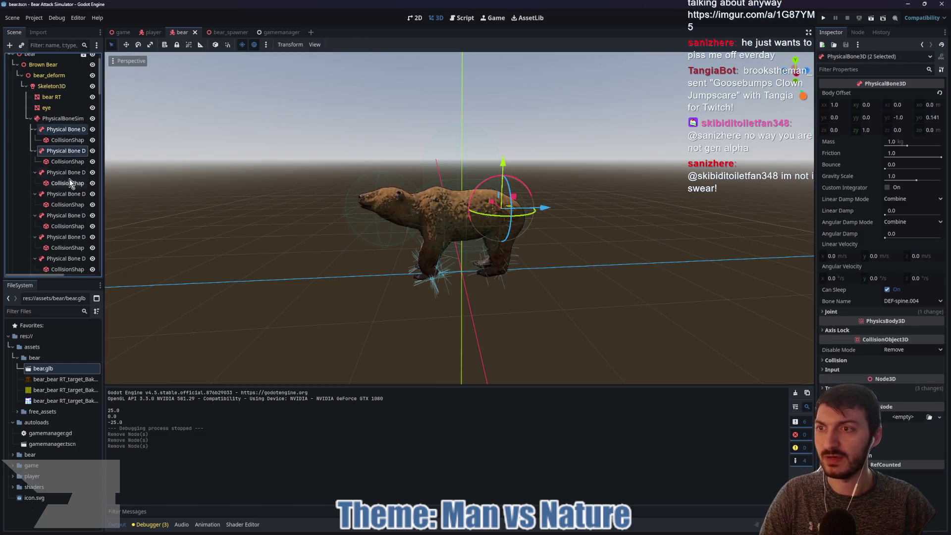
pyautogui.keyDown('ctrl'); pyautogui.click(67, 172); pyautogui.keyUp('ctrl')
pyautogui.keyDown('ctrl'); pyautogui.click(64, 194); pyautogui.keyUp('ctrl')
pyautogui.keyDown('ctrl'); pyautogui.click(57, 216); pyautogui.keyUp('ctrl')
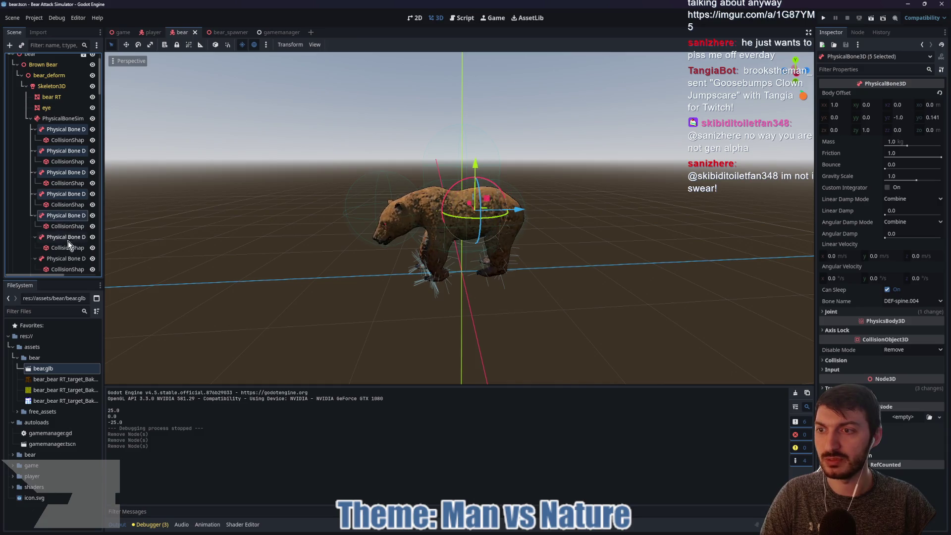
pyautogui.keyDown('ctrl'); pyautogui.click(68, 238); pyautogui.keyUp('ctrl')
pyautogui.scroll(-3, 67, 208)
pyautogui.keyDown('ctrl'); pyautogui.click(58, 180); pyautogui.keyUp('ctrl')
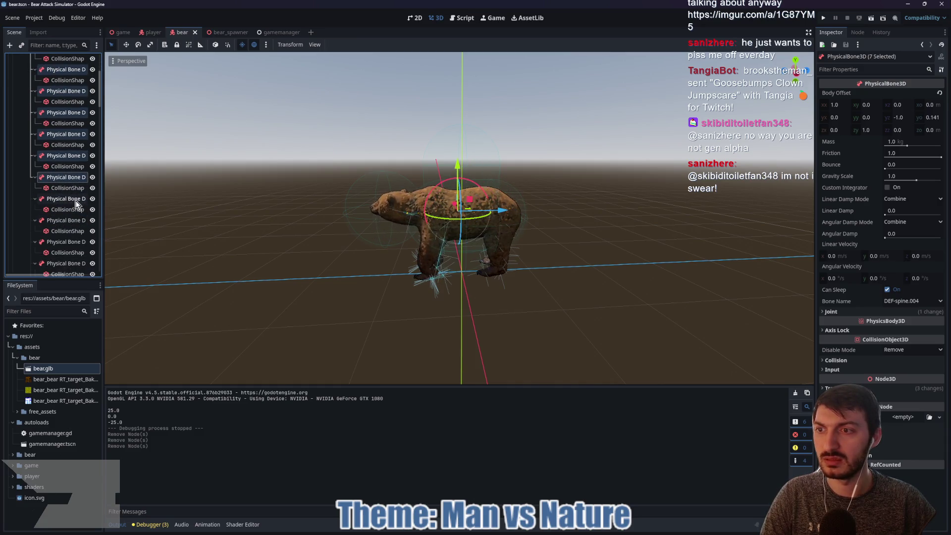
pyautogui.keyDown('ctrl'); pyautogui.click(62, 199); pyautogui.keyUp('ctrl')
pyautogui.keyDown('ctrl'); pyautogui.click(63, 221); pyautogui.keyUp('ctrl')
pyautogui.keyDown('ctrl'); pyautogui.click(65, 243); pyautogui.keyUp('ctrl')
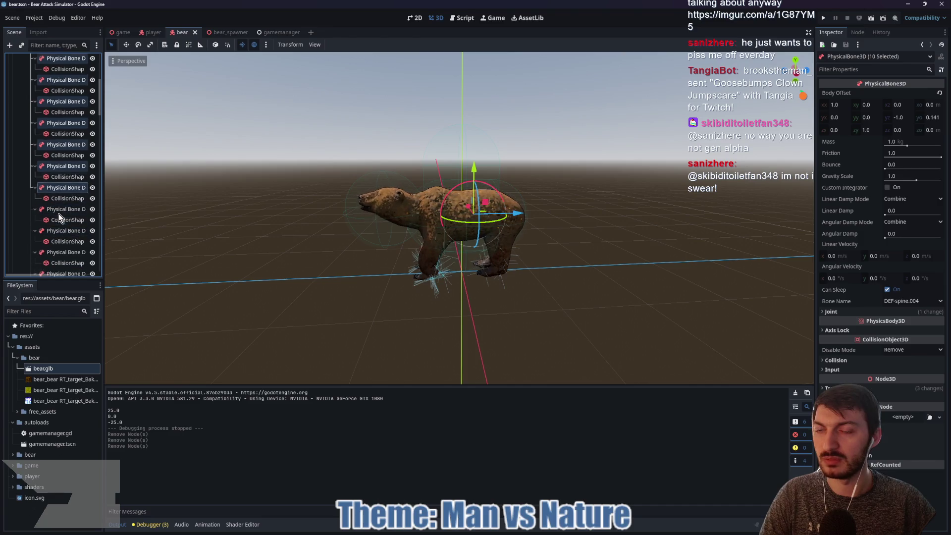
pyautogui.scroll(-3, 58, 213)
pyautogui.keyDown('ctrl'); pyautogui.click(64, 188); pyautogui.keyUp('ctrl')
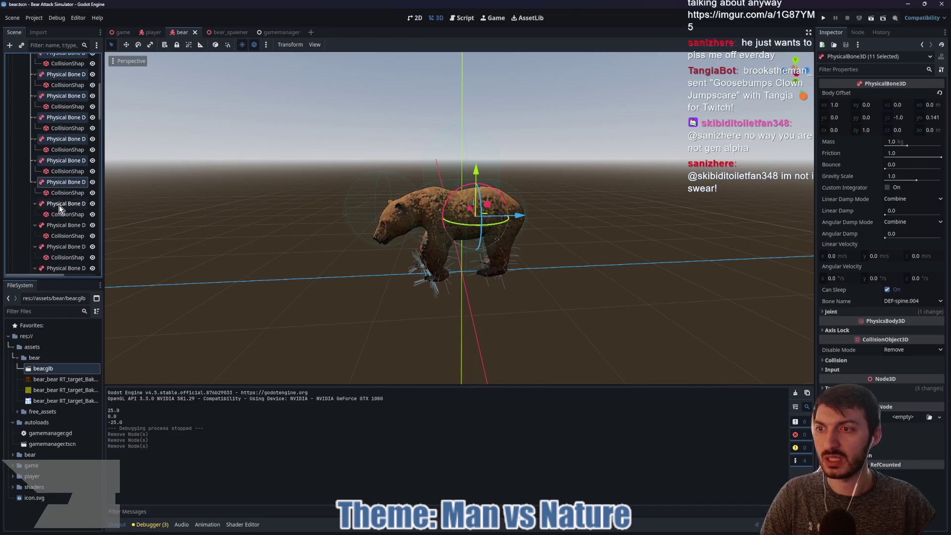
pyautogui.keyDown('ctrl'); pyautogui.click(59, 205); pyautogui.keyUp('ctrl')
pyautogui.keyDown('ctrl'); pyautogui.click(65, 226); pyautogui.keyUp('ctrl')
# Extend the selection to 30 physical bones and orbit the view around the bear
pyautogui.scroll(-5, 64, 233)
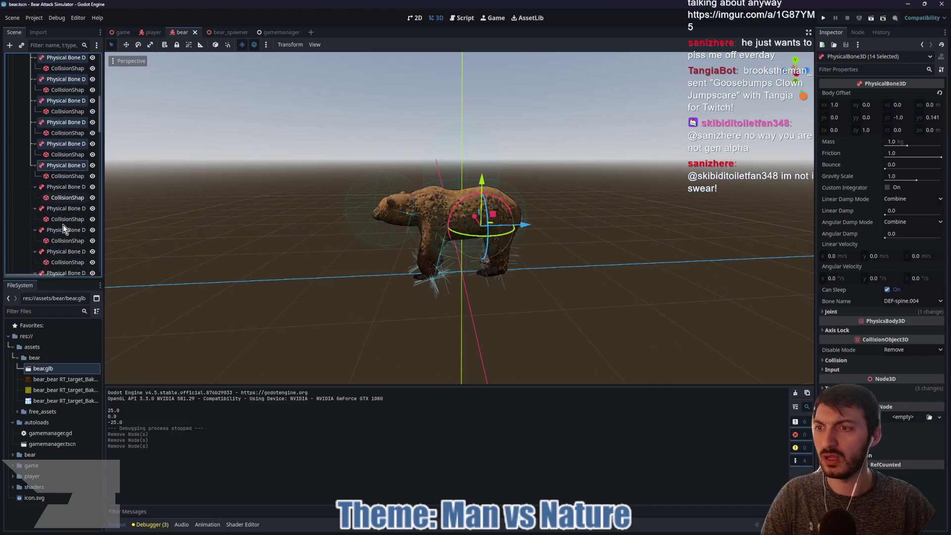
pyautogui.keyDown('ctrl'); pyautogui.click(66, 132); pyautogui.keyUp('ctrl')
pyautogui.keyDown('ctrl'); pyautogui.click(66, 154); pyautogui.keyUp('ctrl')
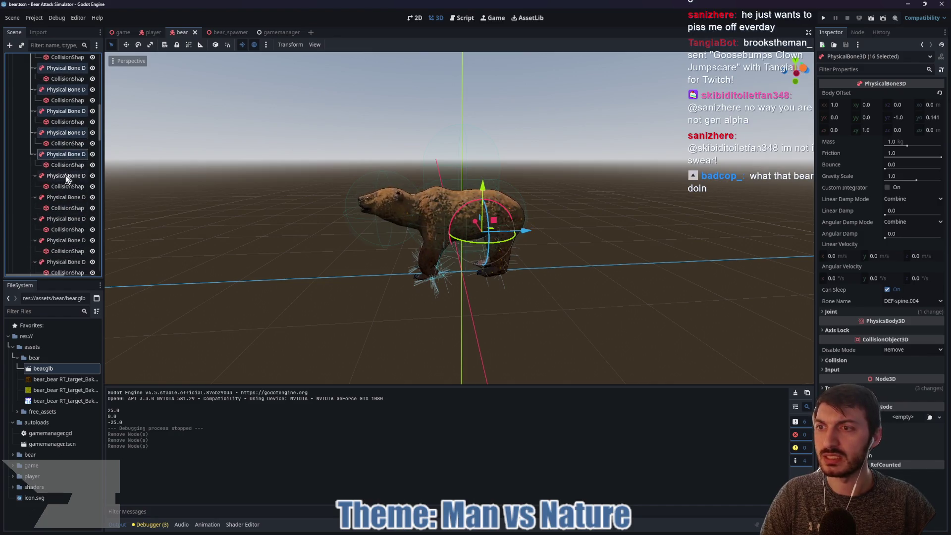
pyautogui.keyDown('ctrl'); pyautogui.click(64, 241); pyautogui.keyUp('ctrl')
pyautogui.scroll(-3, 62, 233)
pyautogui.scroll(-1, 67, 182)
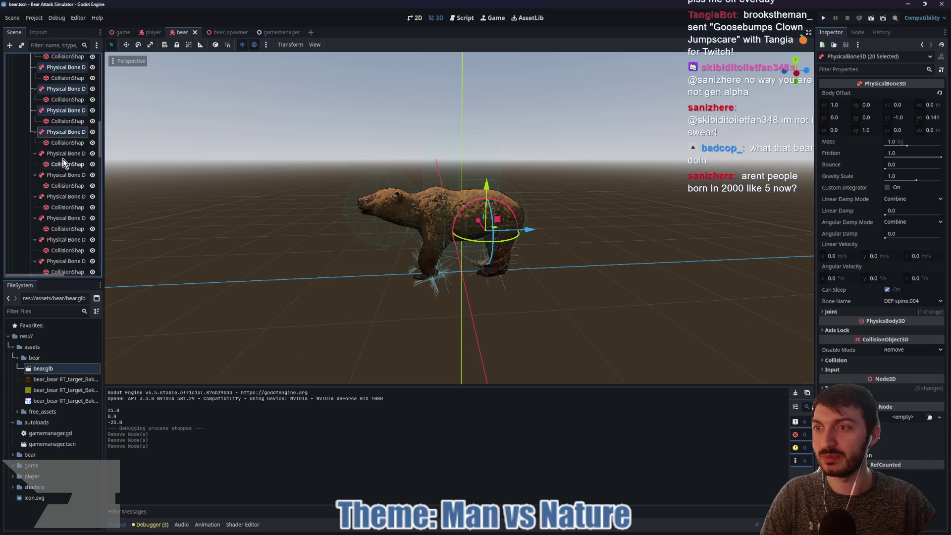
pyautogui.keyDown('ctrl'); pyautogui.click(60, 154); pyautogui.keyUp('ctrl')
pyautogui.keyDown('ctrl'); pyautogui.click(60, 176); pyautogui.keyUp('ctrl')
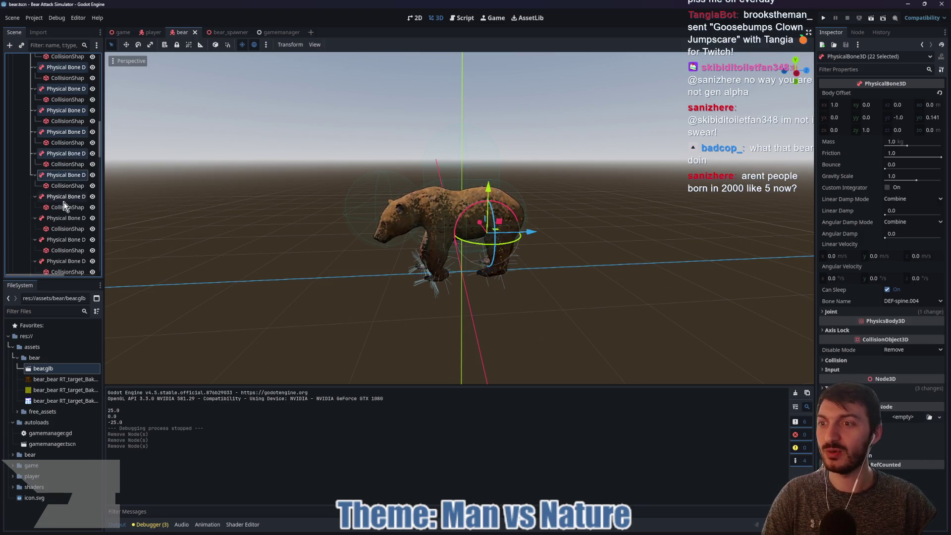
pyautogui.keyDown('ctrl'); pyautogui.click(69, 219); pyautogui.keyUp('ctrl')
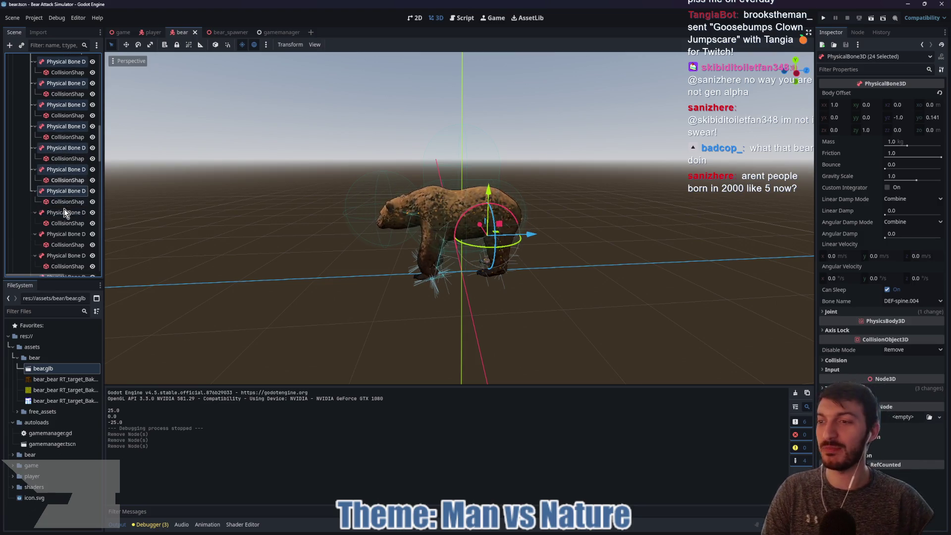
pyautogui.keyDown('ctrl'); pyautogui.click(57, 212); pyautogui.keyUp('ctrl')
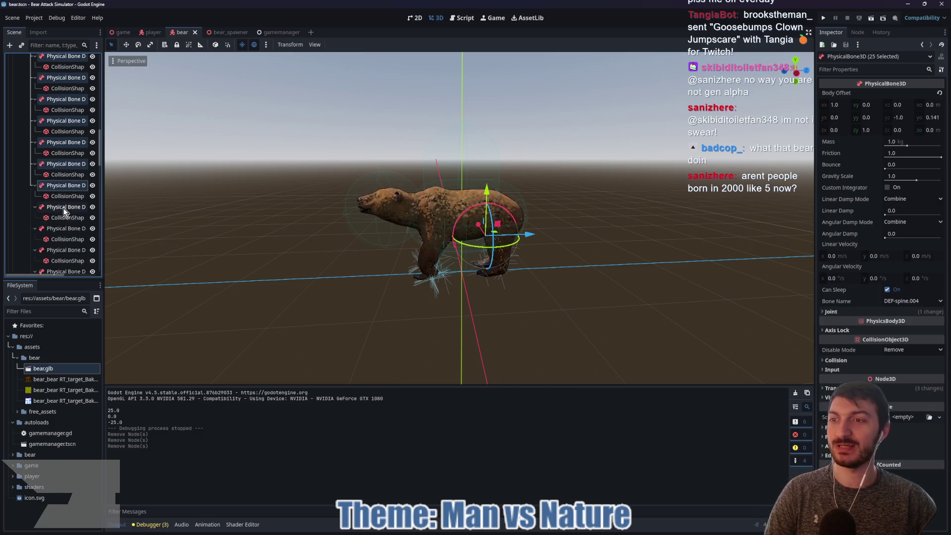
pyautogui.keyDown('ctrl'); pyautogui.click(64, 208); pyautogui.keyUp('ctrl')
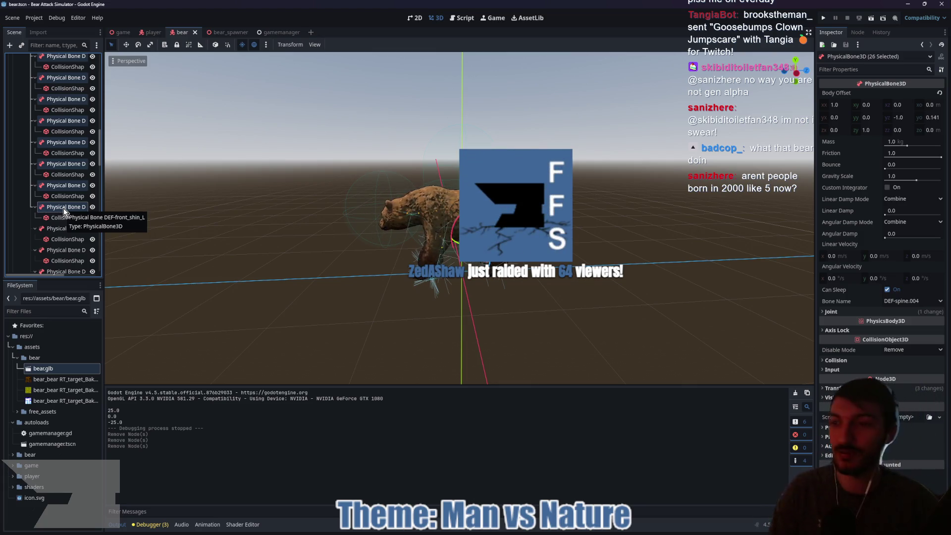
pyautogui.keyDown('ctrl'); pyautogui.click(58, 230); pyautogui.keyUp('ctrl')
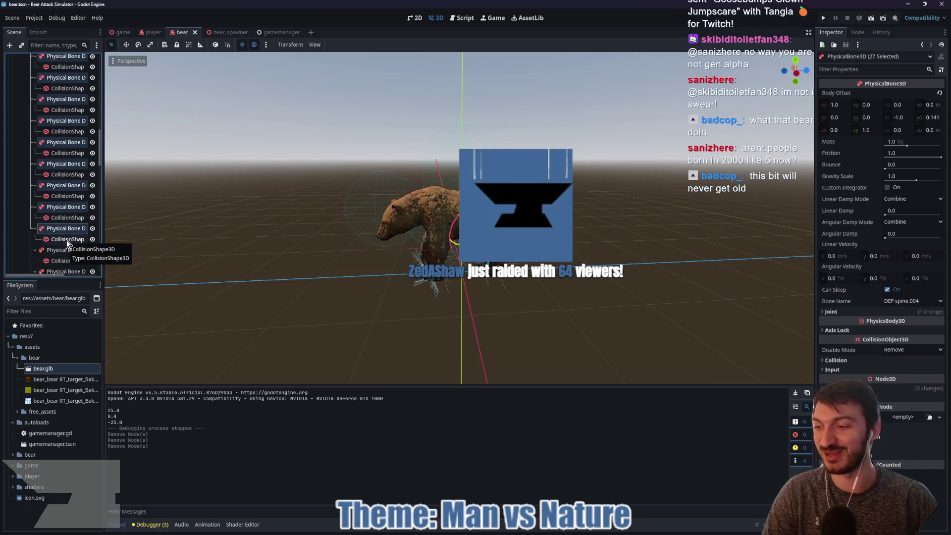
pyautogui.keyDown('ctrl'); pyautogui.click(64, 249); pyautogui.keyUp('ctrl')
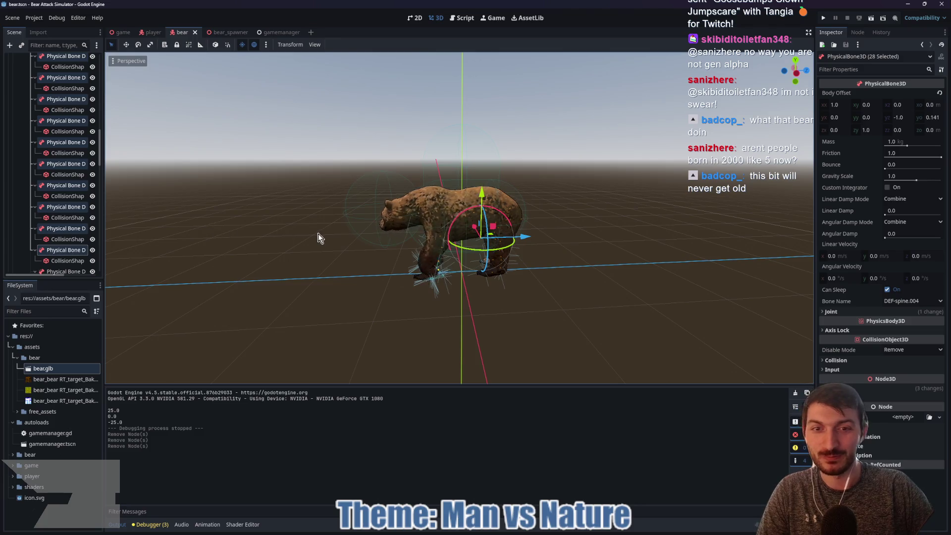
pyautogui.moveTo(318, 234)
pyautogui.mouseDown()
pyautogui.moveTo(136, 245)
pyautogui.moveTo(31, 234)
pyautogui.mouseUp()
pyautogui.scroll(-1, 65, 251)
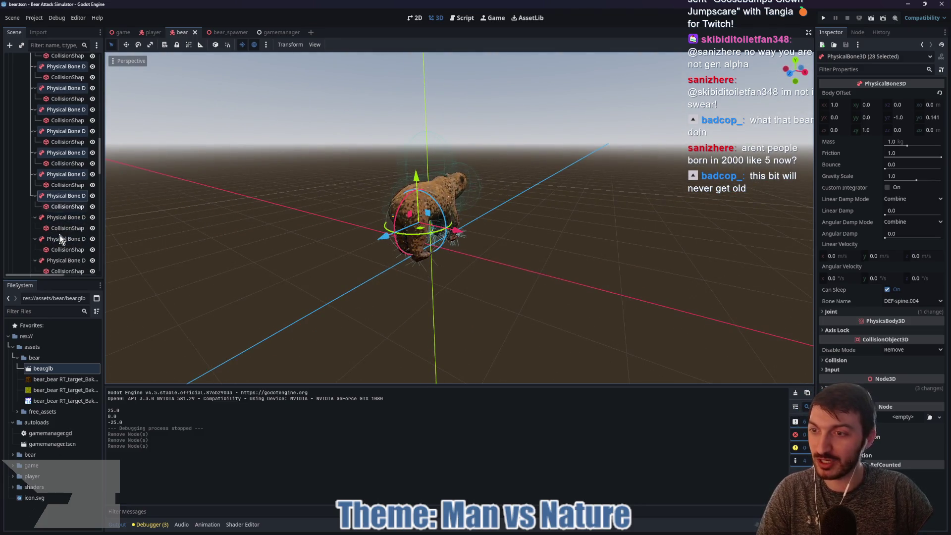
pyautogui.keyDown('ctrl'); pyautogui.click(65, 240); pyautogui.keyUp('ctrl')
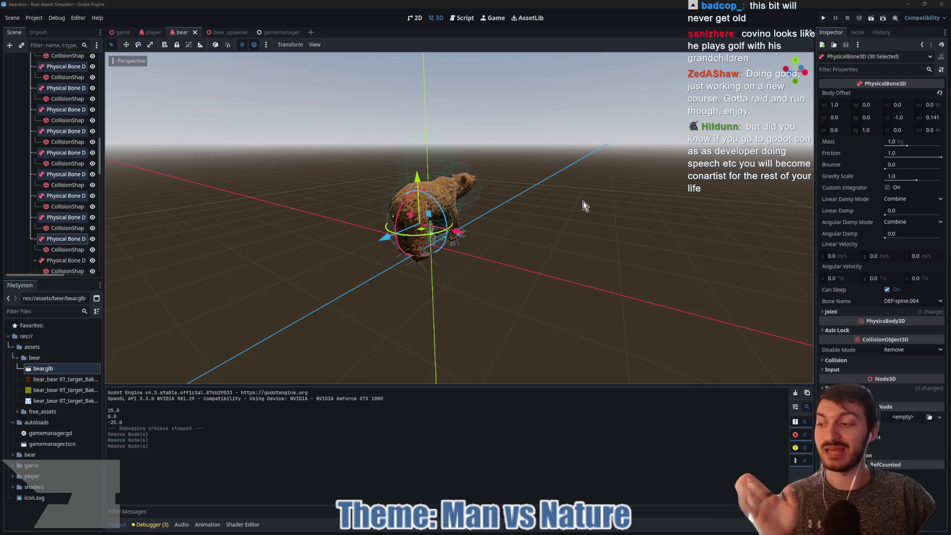
# Add further physical bones lower in the Scene dock to the selection
pyautogui.keyDown('ctrl'); pyautogui.click(64, 261); pyautogui.keyUp('ctrl')
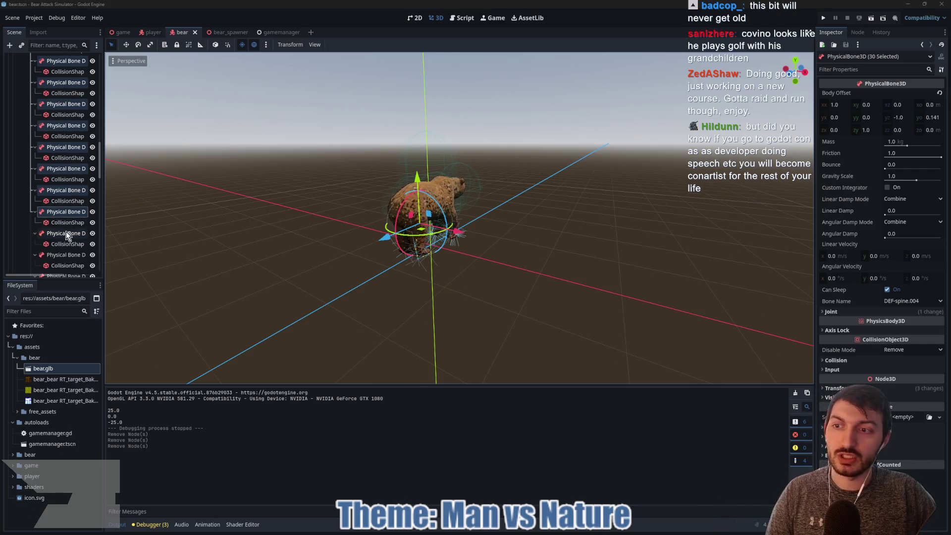
pyautogui.scroll(-3, 64, 243)
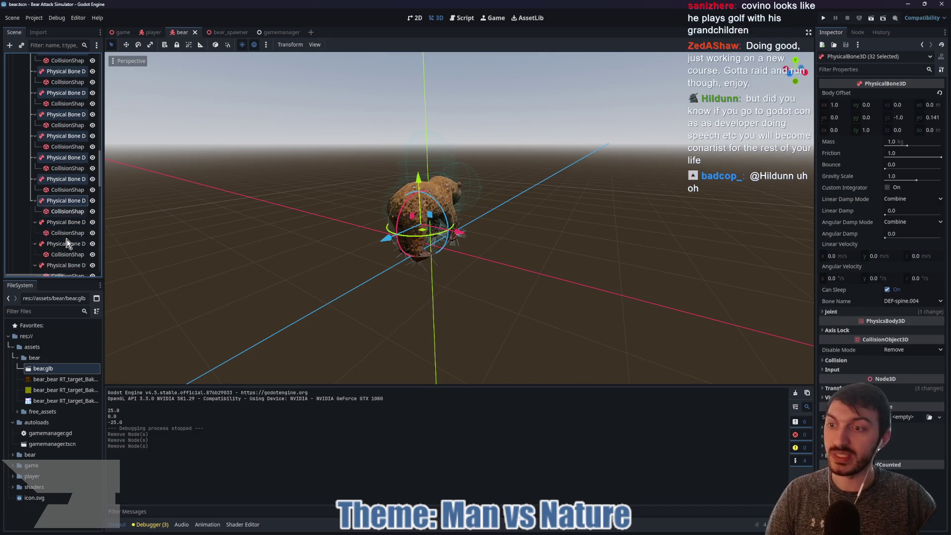
pyautogui.keyDown('ctrl'); pyautogui.click(61, 196); pyautogui.keyUp('ctrl')
pyautogui.keyDown('ctrl'); pyautogui.click(63, 217); pyautogui.keyUp('ctrl')
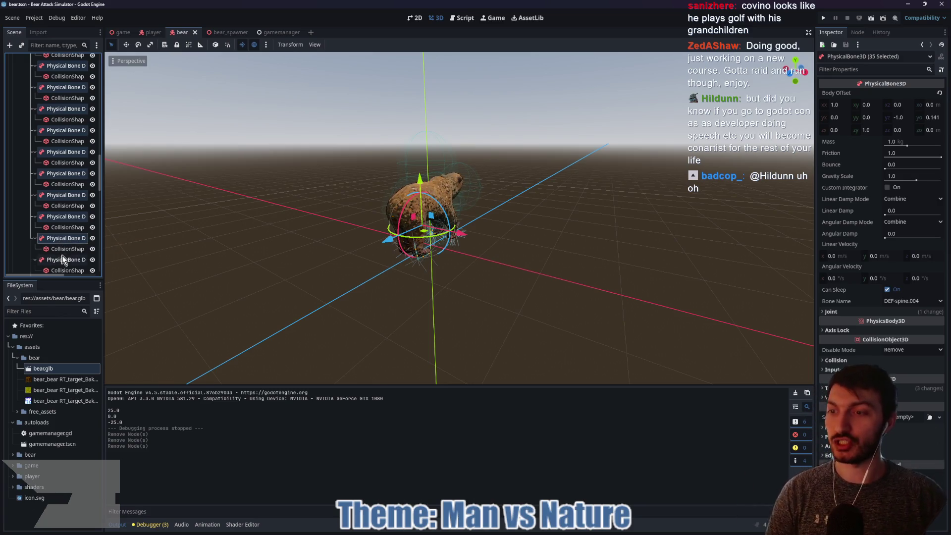
pyautogui.keyDown('ctrl'); pyautogui.click(63, 259); pyautogui.keyUp('ctrl')
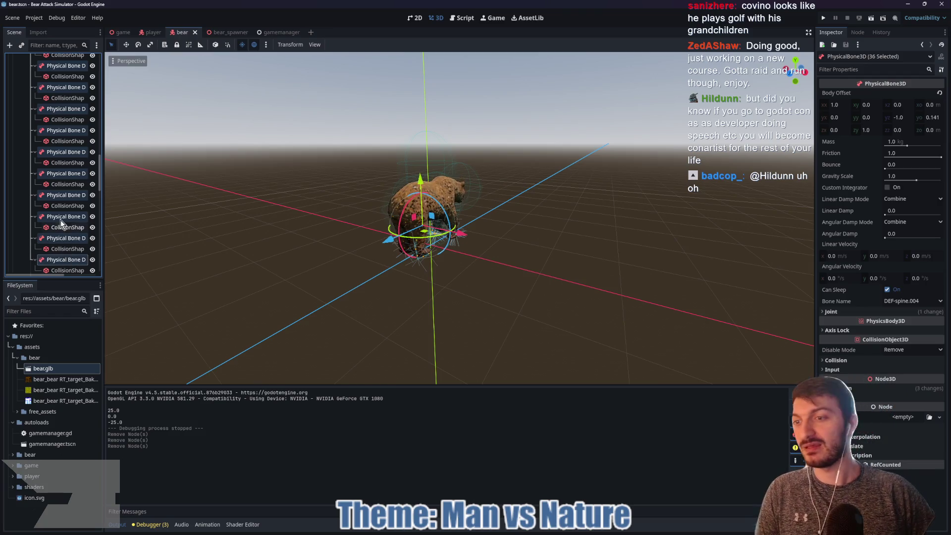
pyautogui.keyDown('ctrl'); pyautogui.click(64, 173); pyautogui.keyUp('ctrl')
pyautogui.keyDown('ctrl'); pyautogui.click(70, 194); pyautogui.keyUp('ctrl')
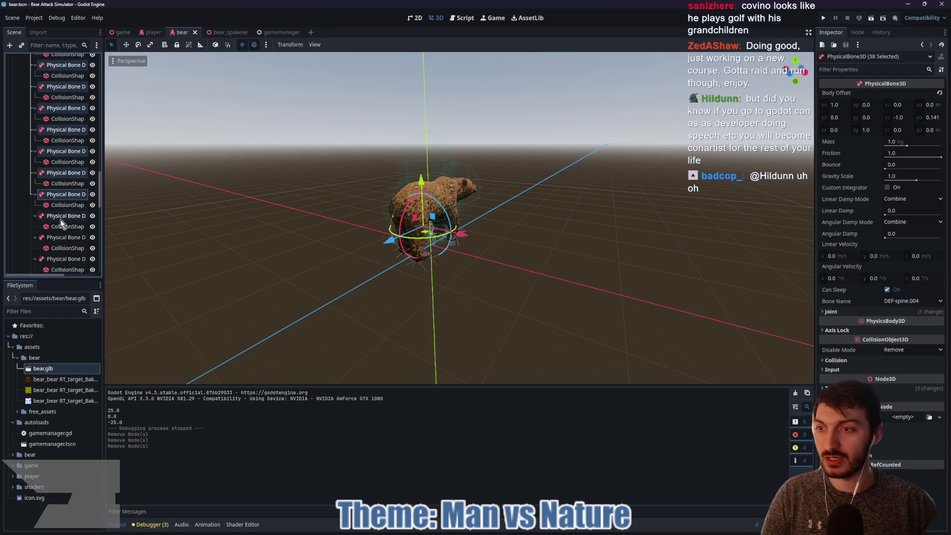
pyautogui.keyDown('ctrl'); pyautogui.click(70, 257); pyautogui.keyUp('ctrl')
pyautogui.keyDown('ctrl'); pyautogui.click(74, 238); pyautogui.keyUp('ctrl')
pyautogui.scroll(-1, 61, 232)
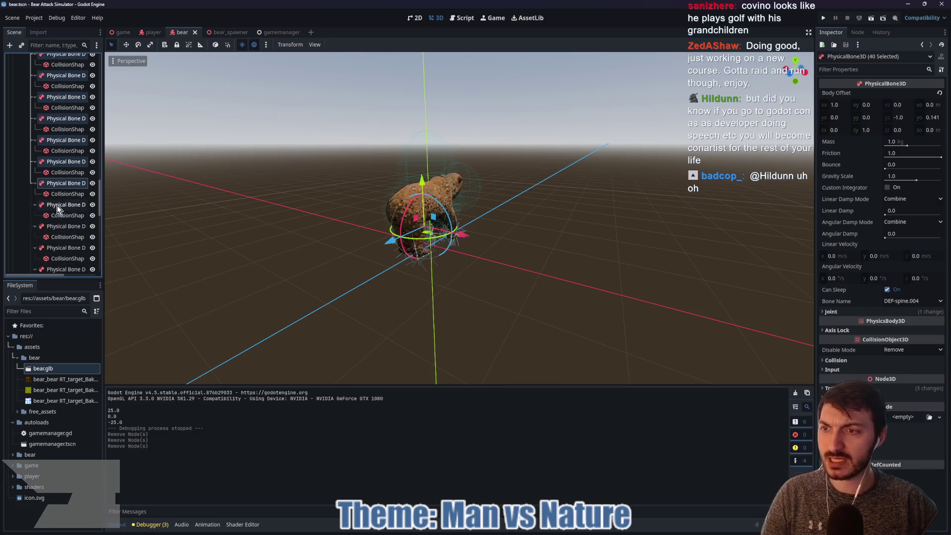
pyautogui.keyDown('ctrl'); pyautogui.click(63, 247); pyautogui.keyUp('ctrl')
pyautogui.scroll(-1, 59, 221)
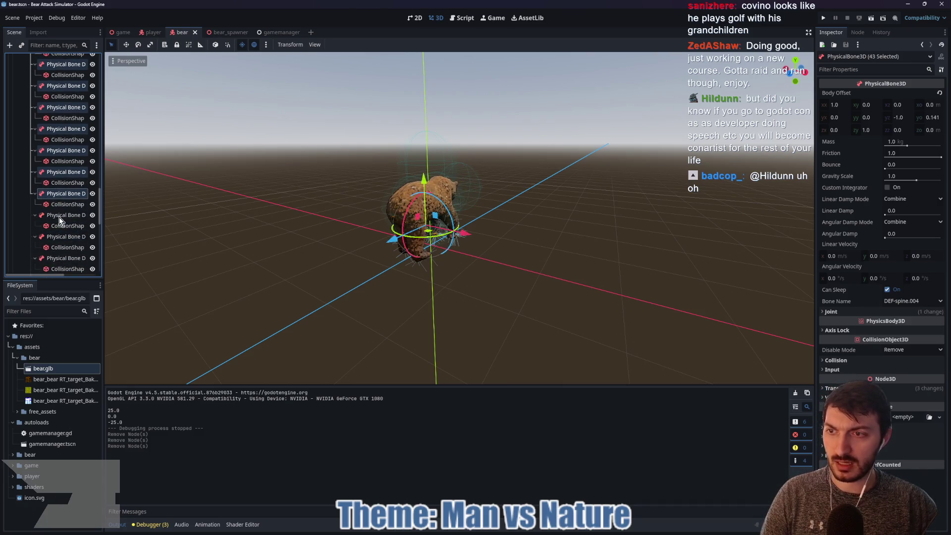
pyautogui.keyDown('ctrl'); pyautogui.click(58, 216); pyautogui.keyUp('ctrl')
pyautogui.keyDown('ctrl'); pyautogui.click(59, 216); pyautogui.keyUp('ctrl')
# Add the remaining bones down to the last one, so all 57 are selected
pyautogui.scroll(-2, 68, 237)
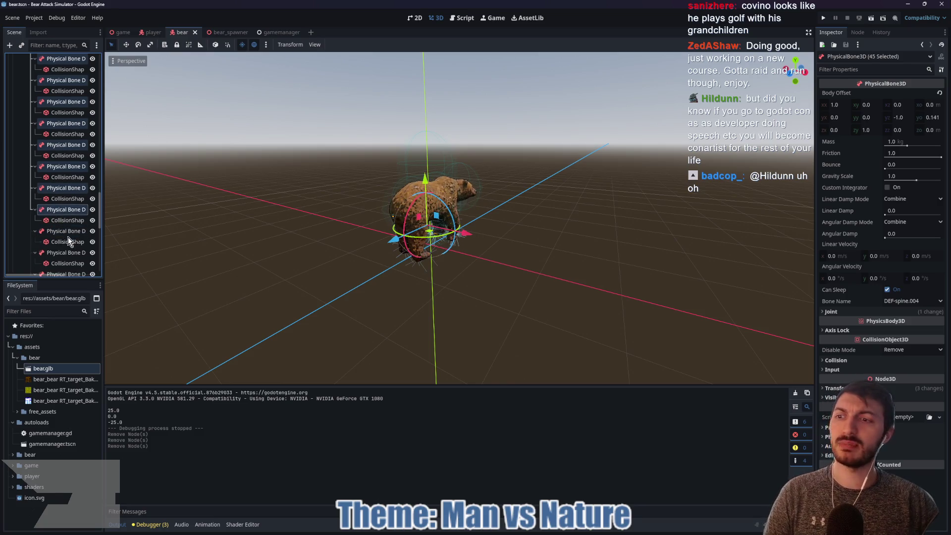
pyautogui.scroll(-3, 60, 225)
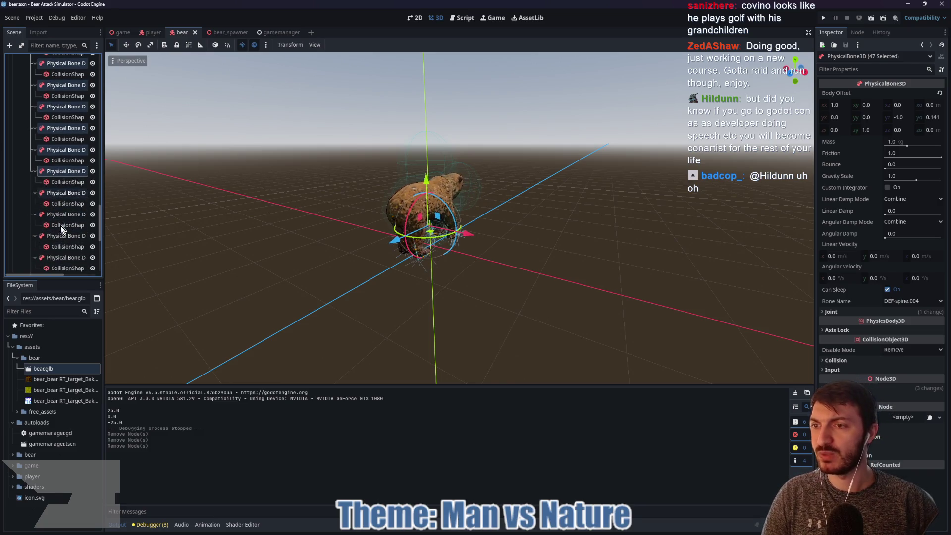
pyautogui.keyDown('ctrl'); pyautogui.click(61, 193); pyautogui.keyUp('ctrl')
pyautogui.keyDown('ctrl'); pyautogui.click(64, 237); pyautogui.keyUp('ctrl')
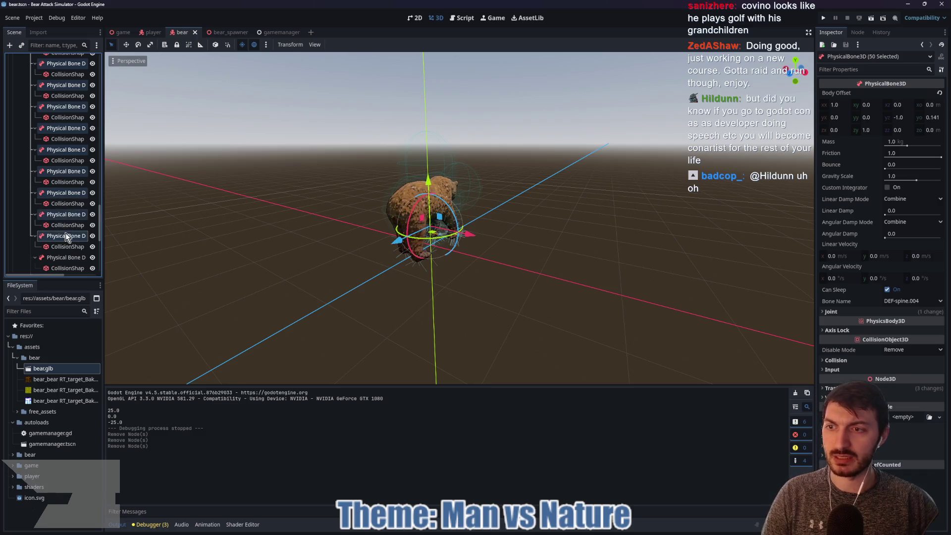
pyautogui.scroll(-4, 64, 228)
pyautogui.keyDown('ctrl'); pyautogui.click(58, 204); pyautogui.keyUp('ctrl')
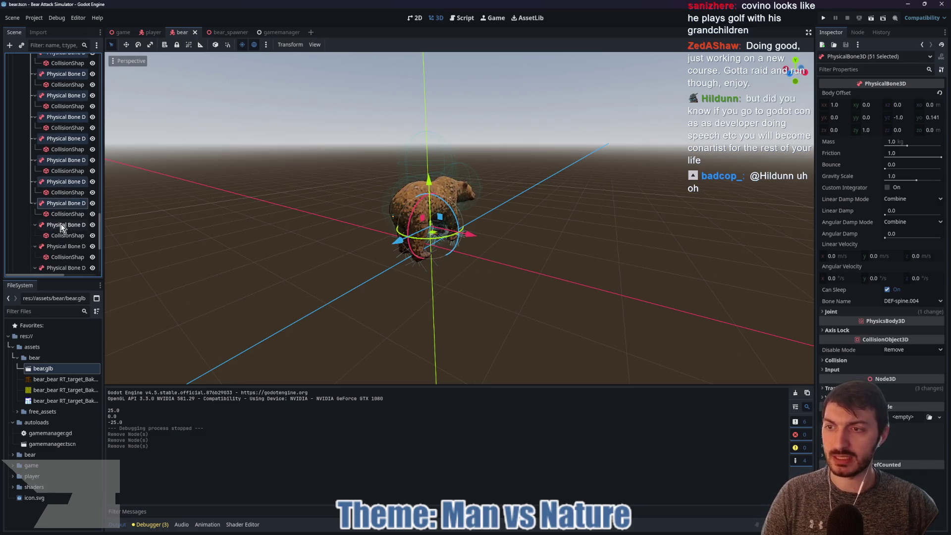
pyautogui.keyDown('ctrl'); pyautogui.click(62, 225); pyautogui.keyUp('ctrl')
pyautogui.keyDown('ctrl'); pyautogui.click(61, 245); pyautogui.keyUp('ctrl')
pyautogui.scroll(-1, 60, 224)
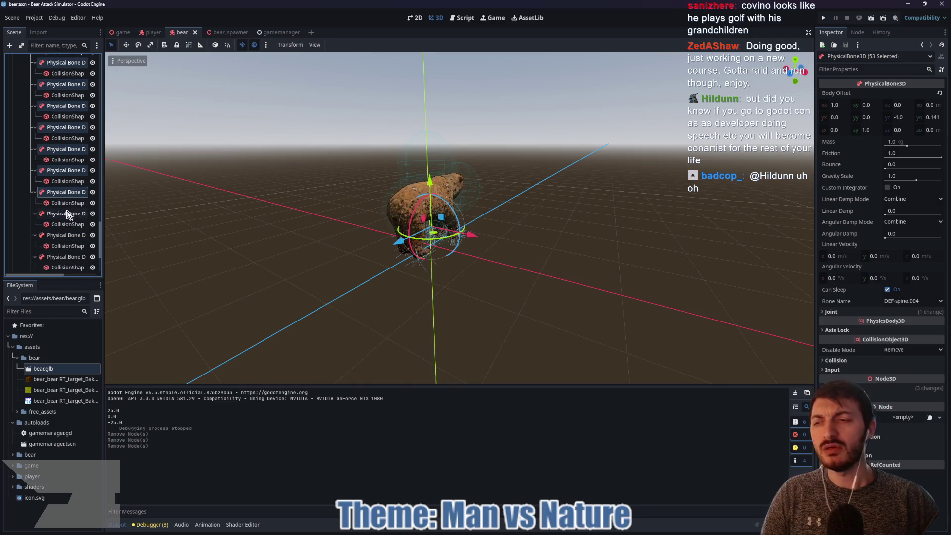
pyautogui.keyDown('ctrl'); pyautogui.click(66, 214); pyautogui.keyUp('ctrl')
pyautogui.keyDown('ctrl'); pyautogui.click(64, 235); pyautogui.keyUp('ctrl')
pyautogui.keyDown('ctrl'); pyautogui.click(66, 257); pyautogui.keyUp('ctrl')
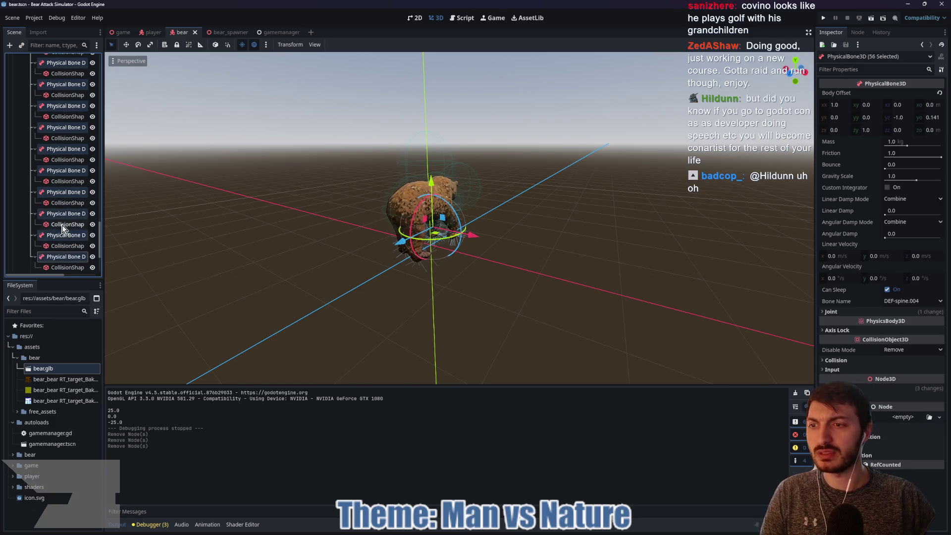
pyautogui.scroll(-3, 64, 243)
pyautogui.keyDown('ctrl'); pyautogui.click(65, 225); pyautogui.keyUp('ctrl')
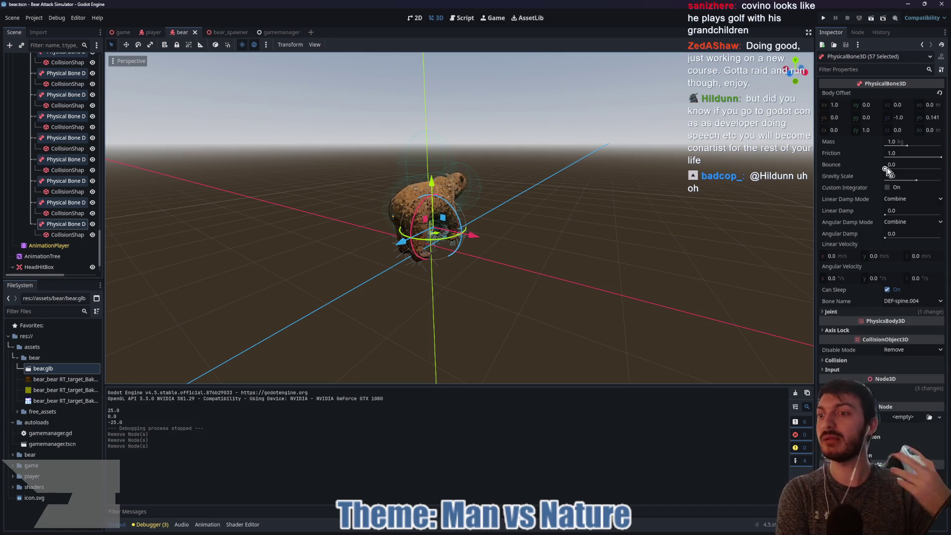
# Set all 57 bones to bounce 1.0, friction 0.0, mass 0.04 kg and gravity scale -2.579
pyautogui.moveTo(886, 170); pyautogui.dragTo(920, 170)
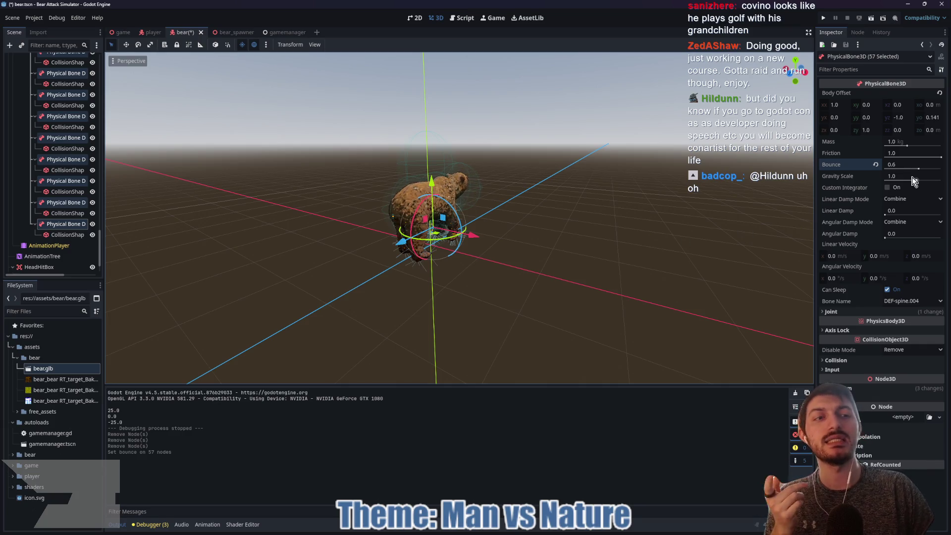
pyautogui.moveTo(908, 147); pyautogui.dragTo(893, 146)
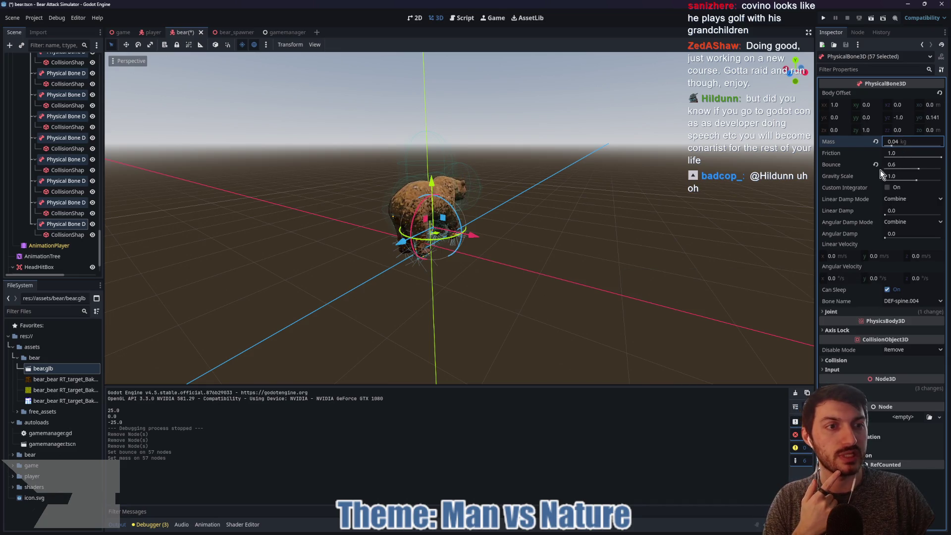
pyautogui.moveTo(917, 181); pyautogui.dragTo(905, 181)
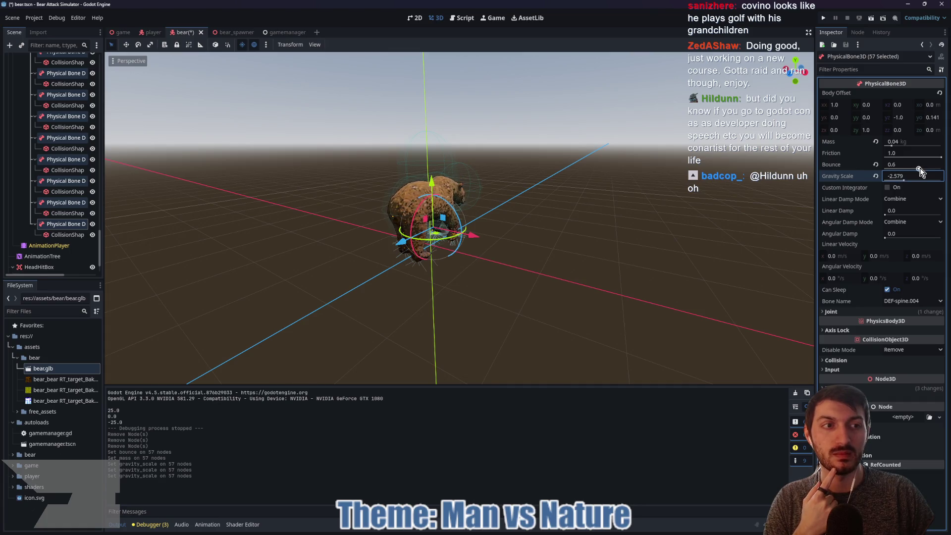
pyautogui.moveTo(919, 170); pyautogui.dragTo(937, 174)
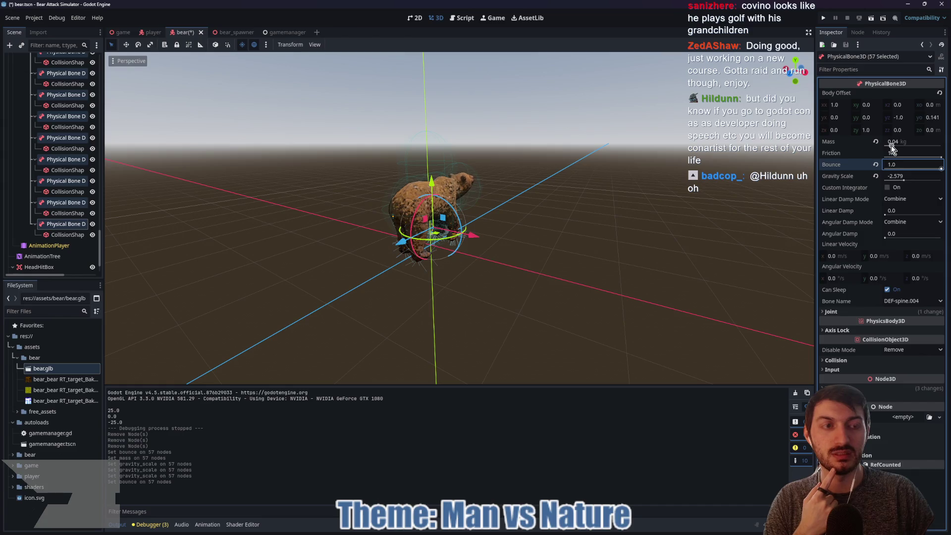
pyautogui.moveTo(940, 157); pyautogui.dragTo(845, 159)
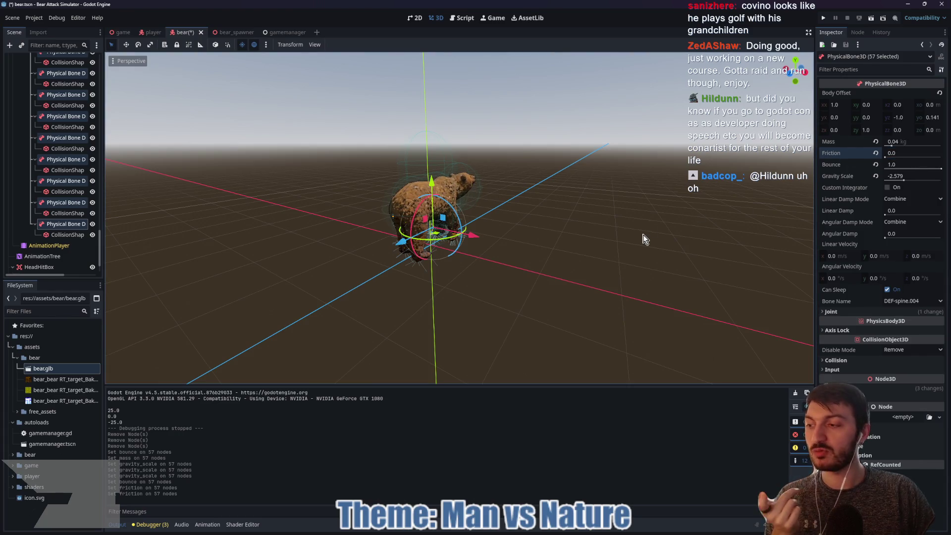
pyautogui.moveTo(566, 249); pyautogui.dragTo(426, 249)
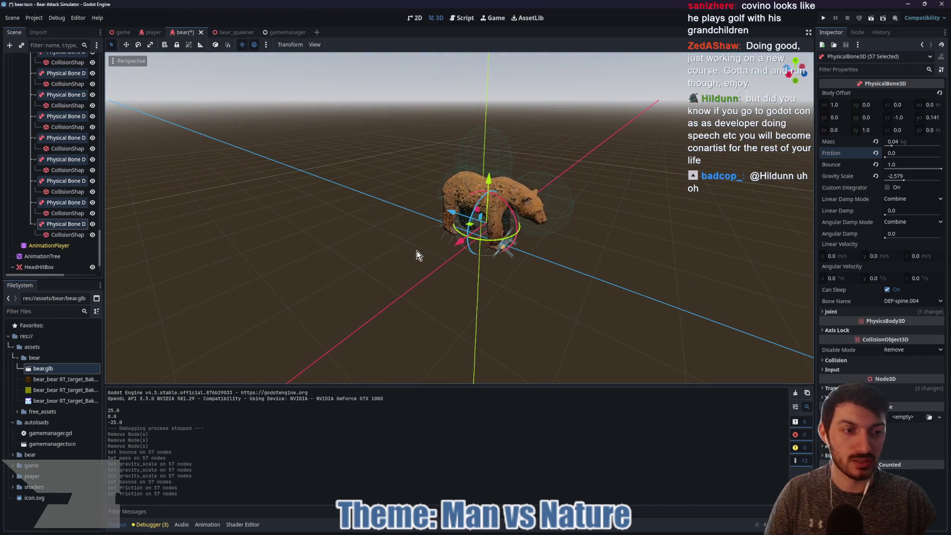
# Save the bear scene, then run the game scene with F5 and stop it with F8
pyautogui.hotkey('ctrl', 's')
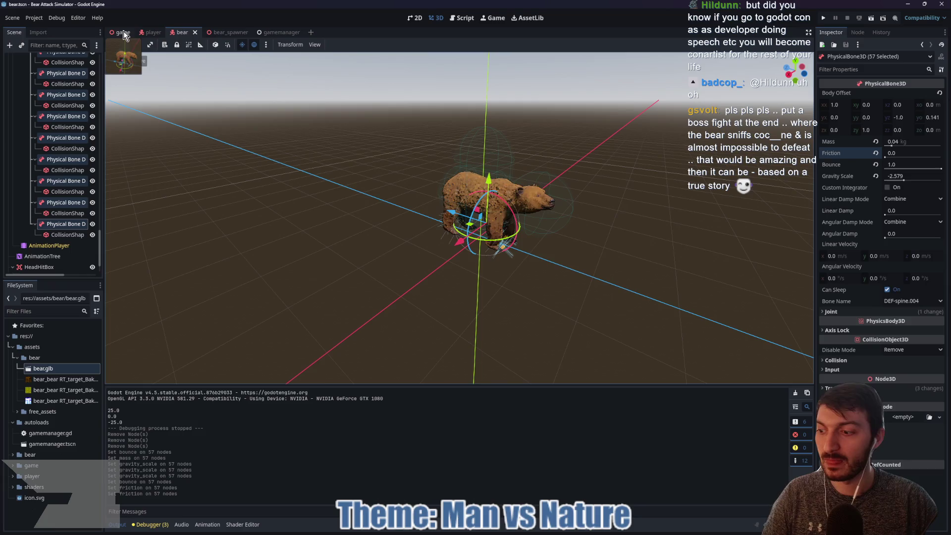
pyautogui.click(122, 32)
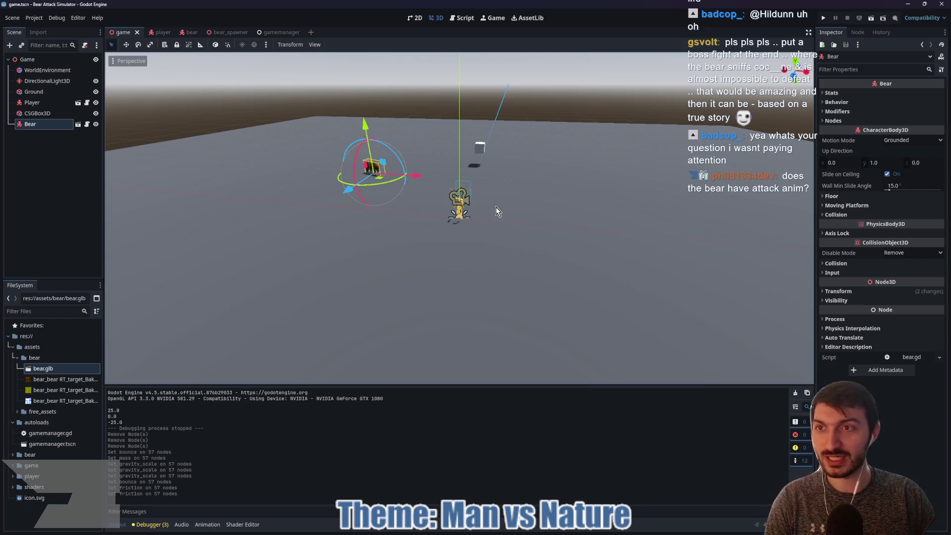
pyautogui.press('F5')
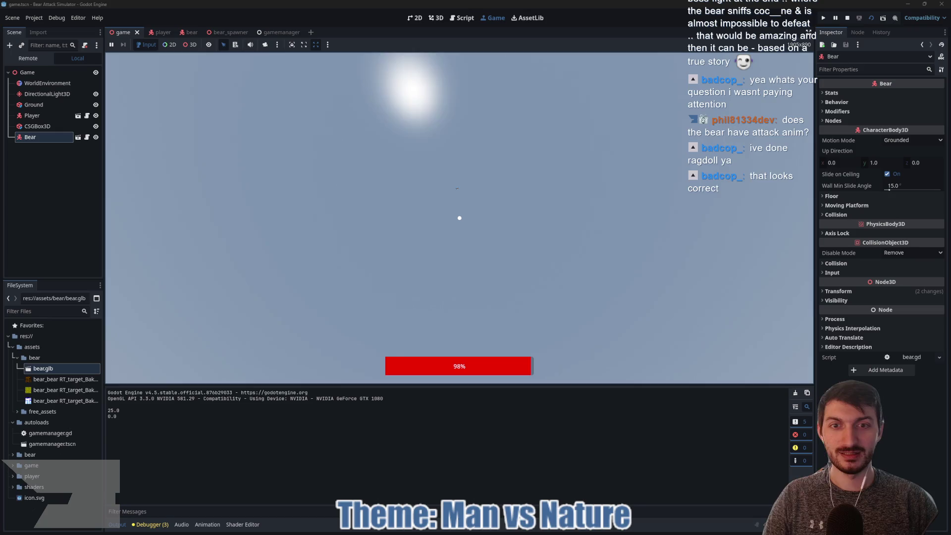
pyautogui.press('F8')
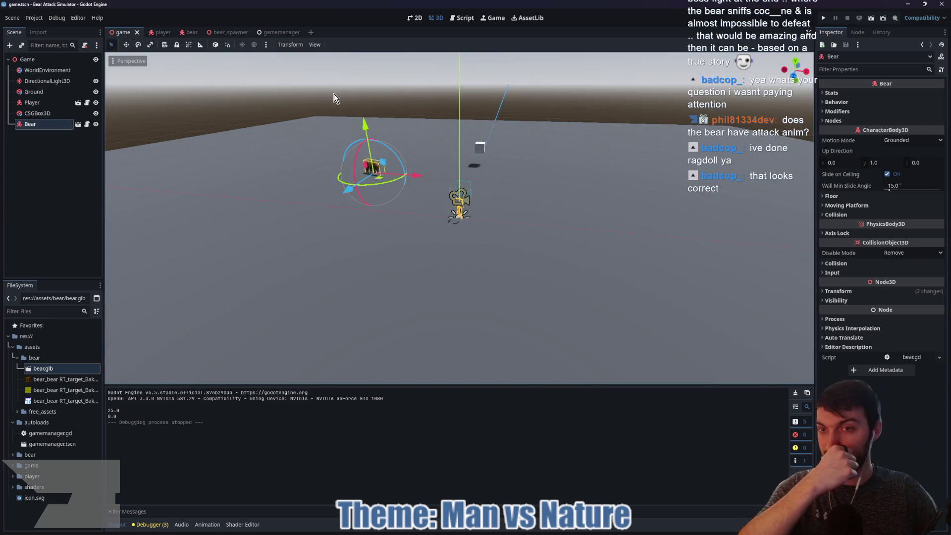
# In the bear scene, give the physical bones mass 0.53 kg, friction 0.17 and gravity scale -1.0
pyautogui.click(188, 33)
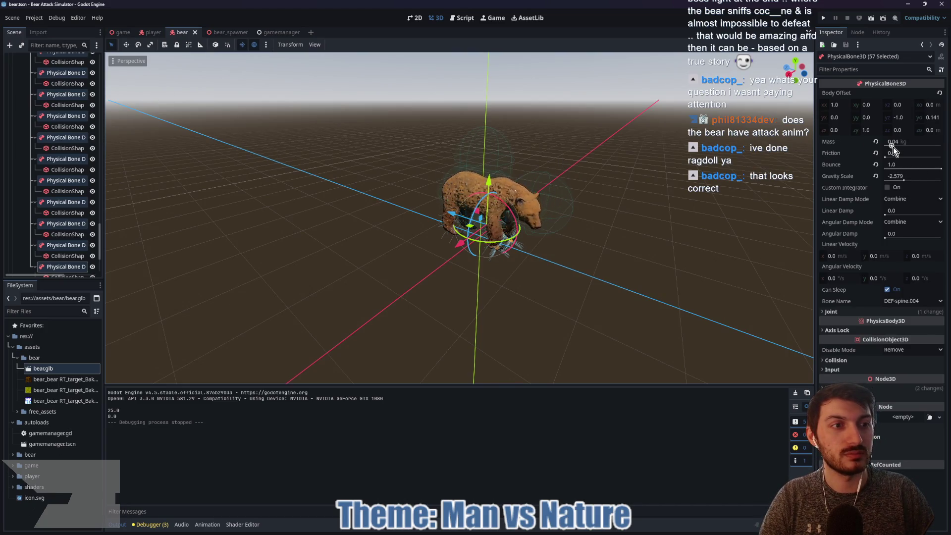
pyautogui.moveTo(892, 146)
pyautogui.mouseDown()
pyautogui.moveTo(906, 147)
pyautogui.moveTo(894, 158)
pyautogui.mouseUp()
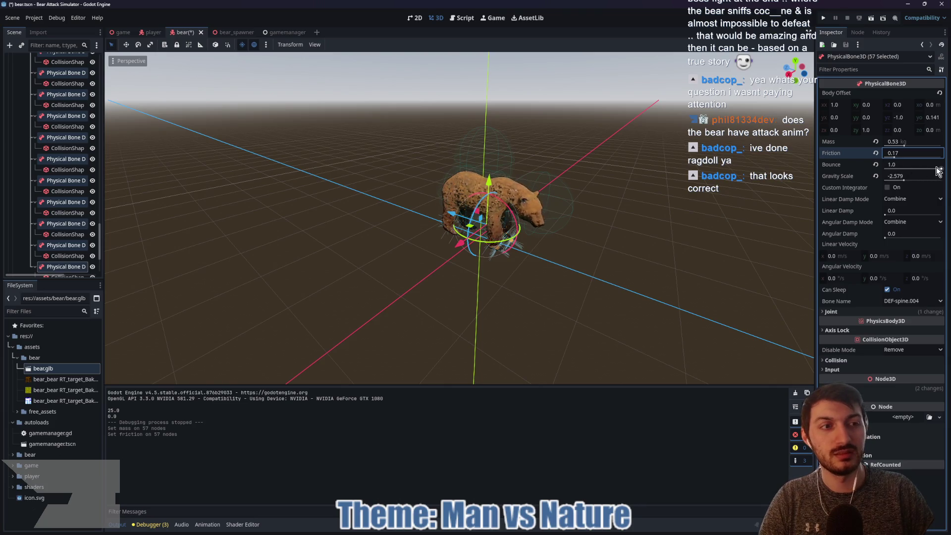
pyautogui.moveTo(903, 180); pyautogui.dragTo(905, 180)
pyautogui.write('-1')
pyautogui.press('Return')
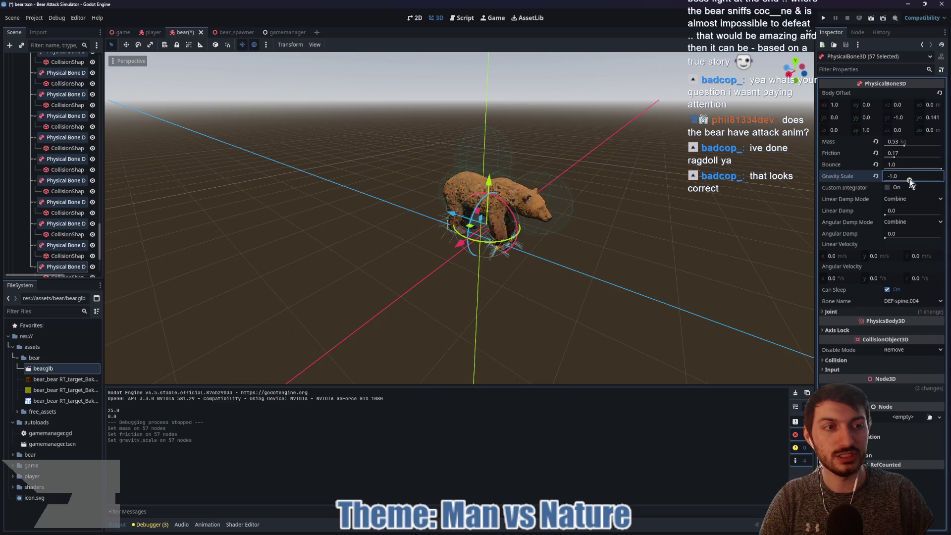
pyautogui.click(120, 37)
# Run the game, punch the bear to trigger its ragdoll, stop with F8 and reopen the bear scene
pyautogui.press('F5')
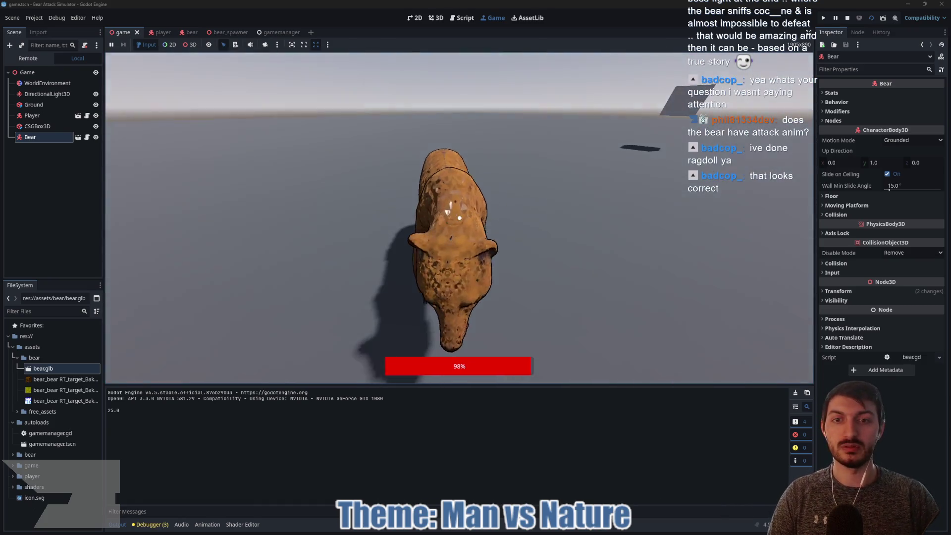
pyautogui.click(460, 218)
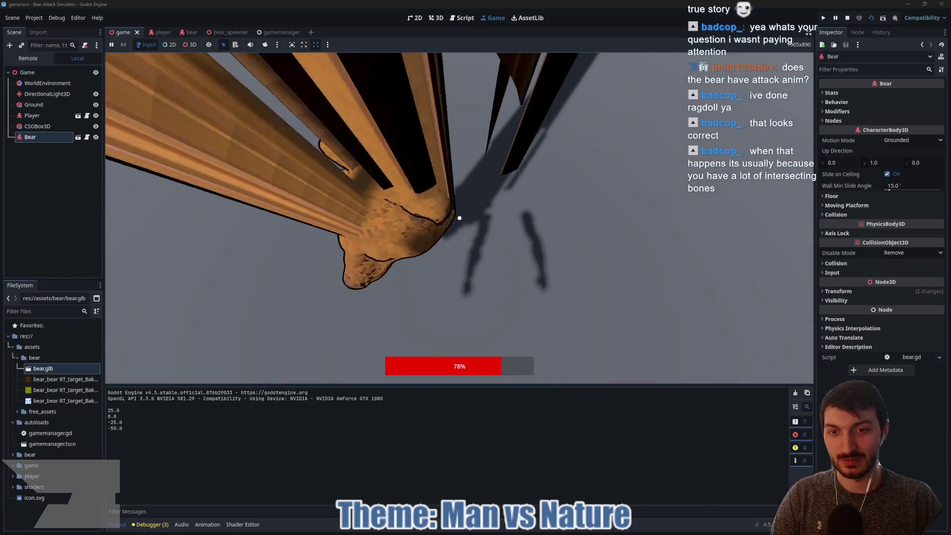
pyautogui.press('F8')
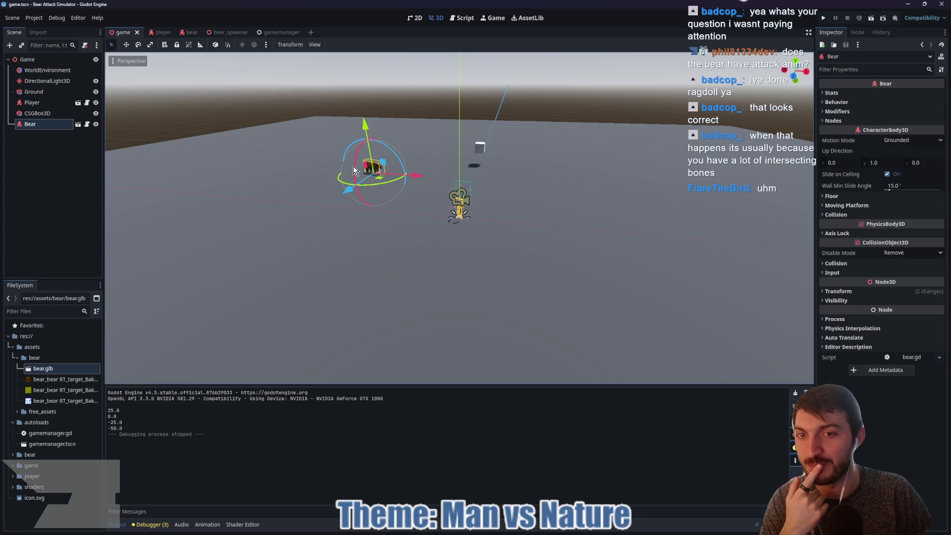
pyautogui.click(190, 32)
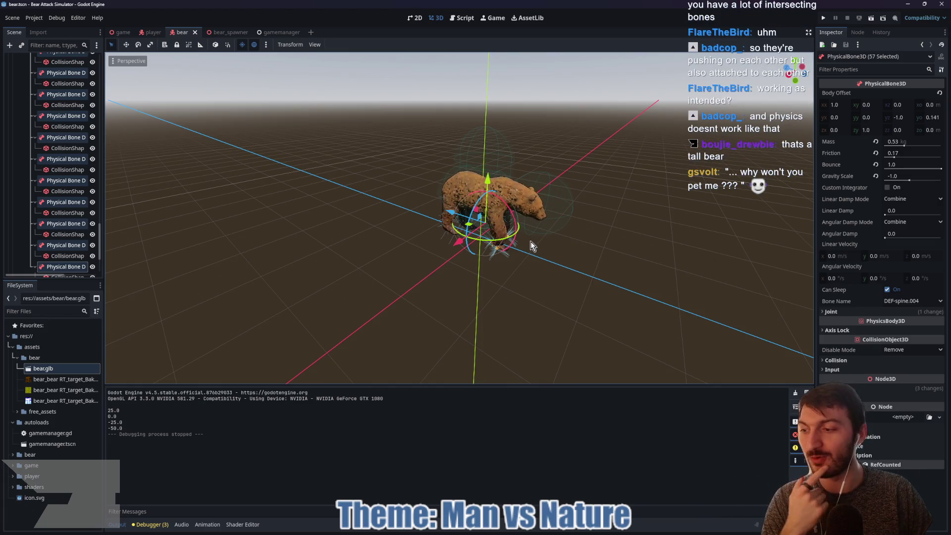
pyautogui.moveTo(644, 251); pyautogui.dragTo(499, 253)
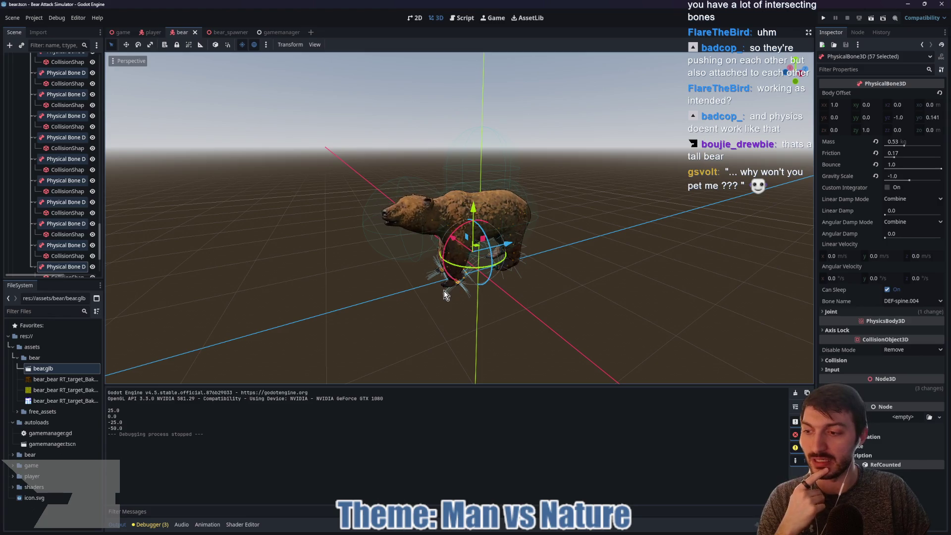
pyautogui.scroll(2, 79, 206)
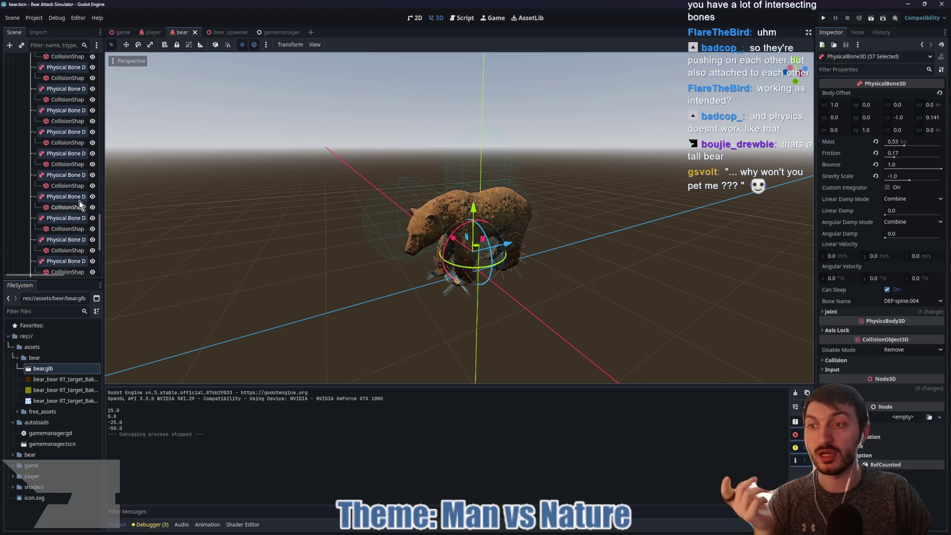
pyautogui.scroll(10, 70, 205)
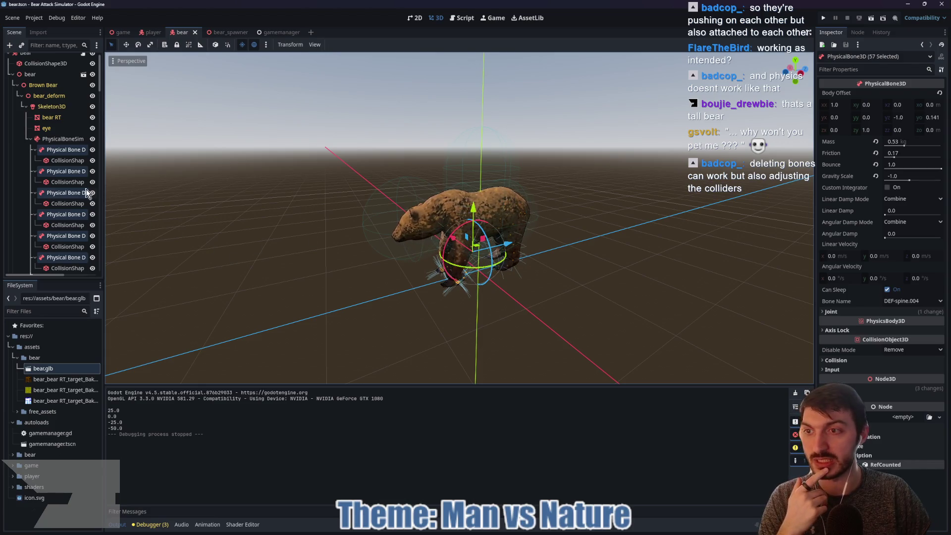
pyautogui.click(67, 160)
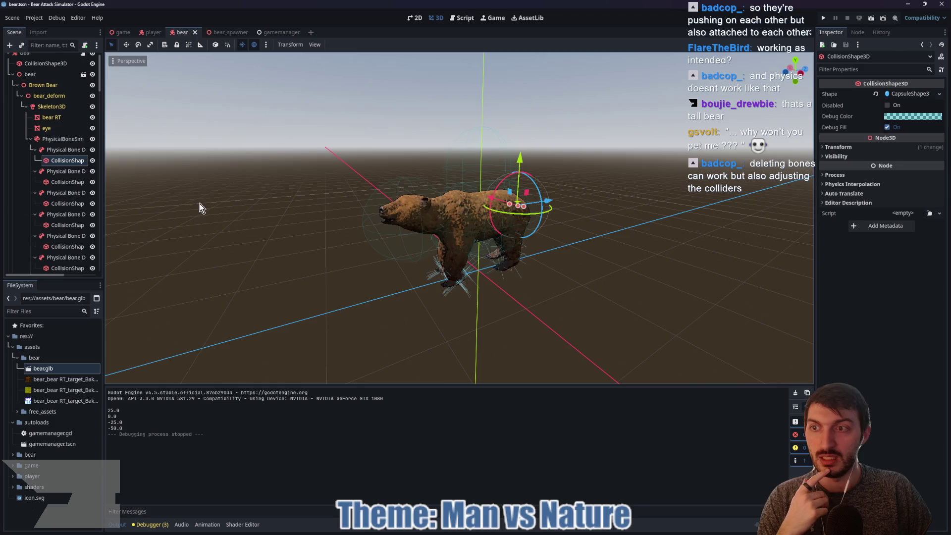
pyautogui.click(52, 106)
pyautogui.scroll(5, 607, 235)
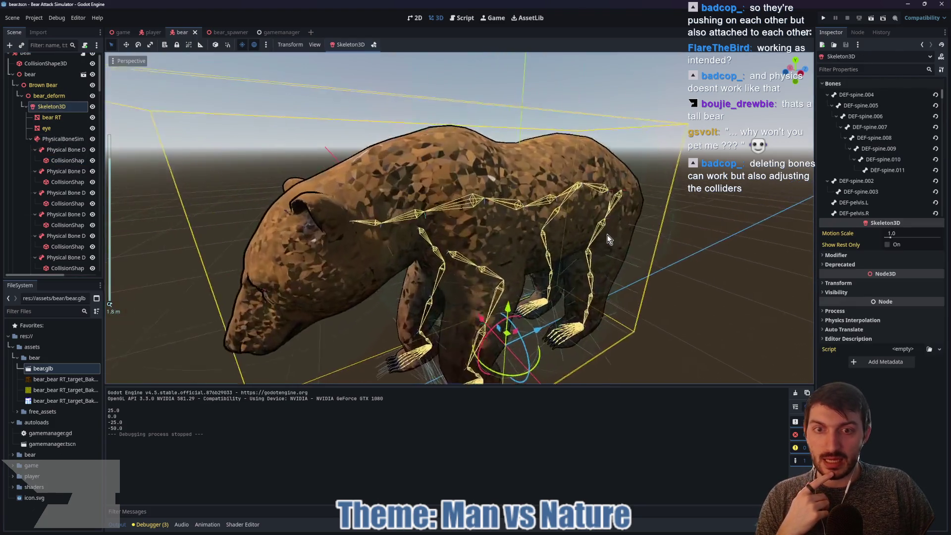
pyautogui.moveTo(608, 234)
pyautogui.mouseDown()
pyautogui.moveTo(668, 229)
pyautogui.moveTo(647, 240)
pyautogui.moveTo(636, 293)
pyautogui.moveTo(643, 233)
pyautogui.moveTo(601, 257)
pyautogui.moveTo(567, 259)
pyautogui.moveTo(620, 270)
pyautogui.moveTo(650, 262)
pyautogui.mouseUp()
pyautogui.scroll(-2, 665, 230)
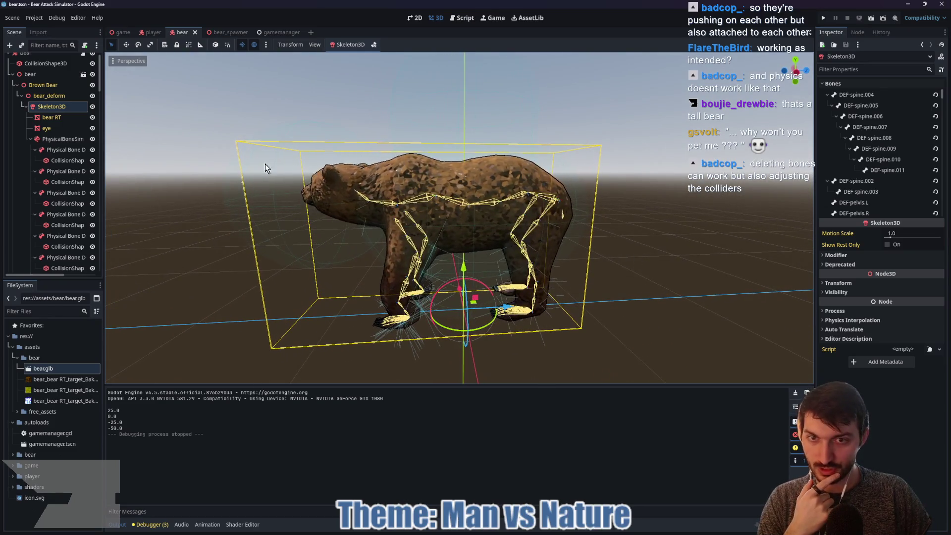
pyautogui.click(61, 159)
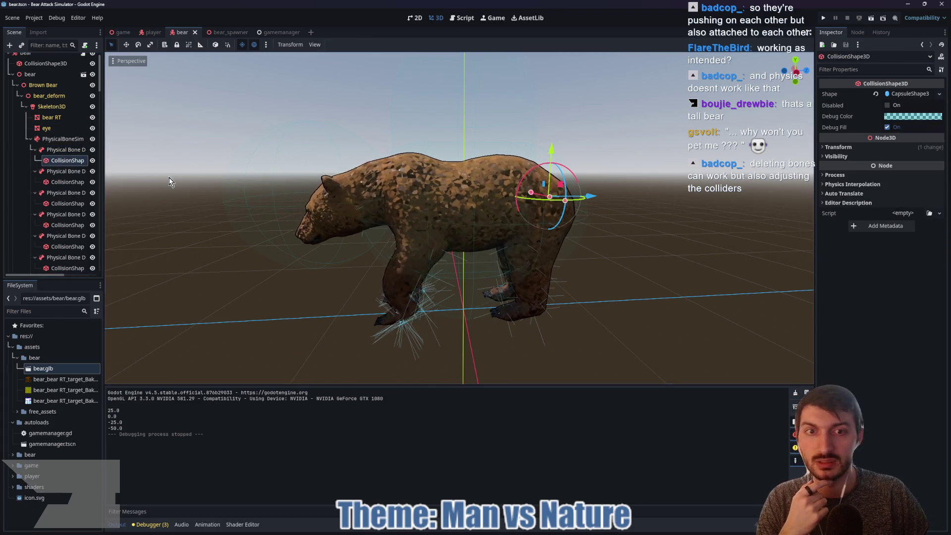
pyautogui.moveTo(653, 218); pyautogui.dragTo(599, 241)
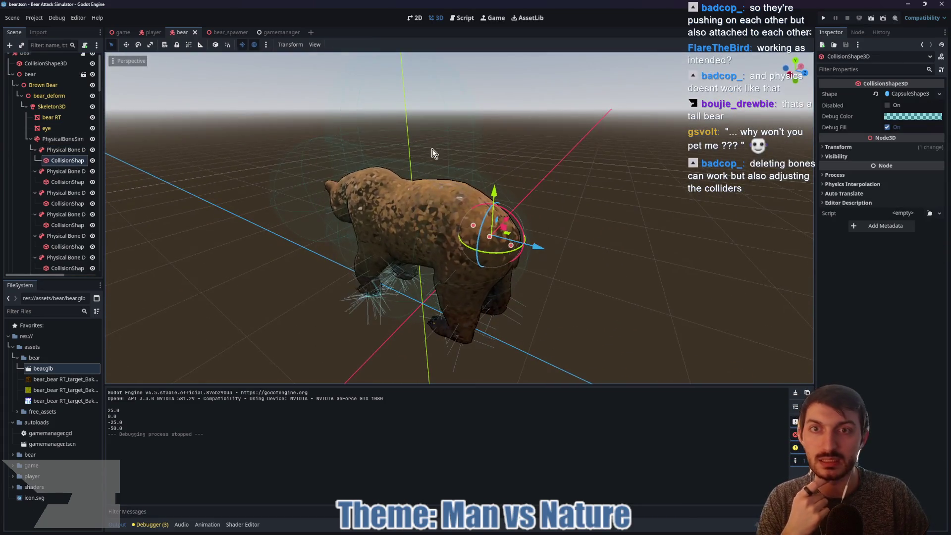
pyautogui.click(56, 141)
pyautogui.click(315, 45)
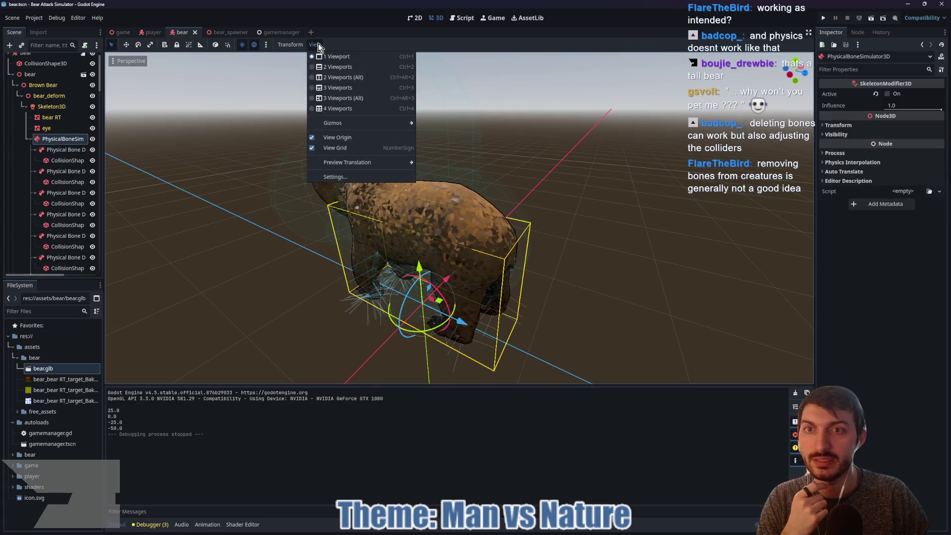
pyautogui.click(315, 44)
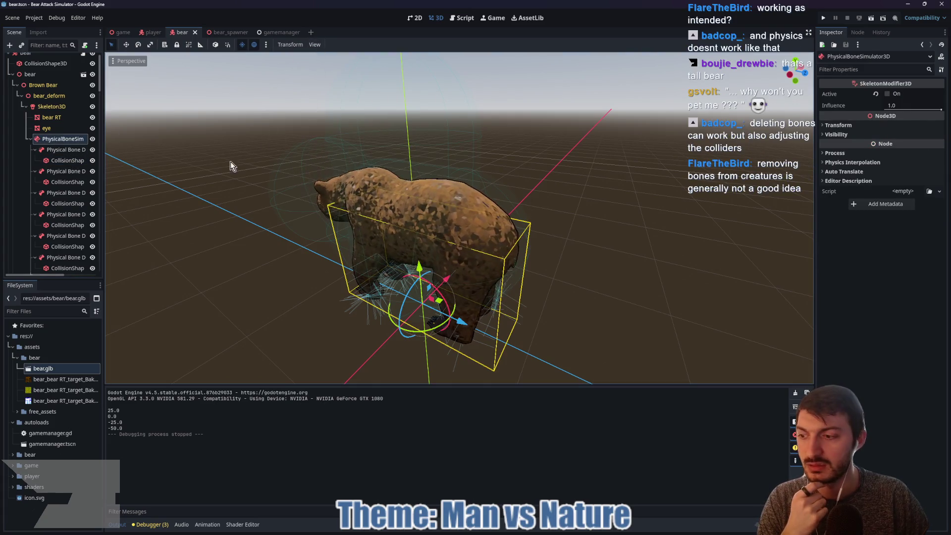
pyautogui.scroll(-5, 67, 164)
# Set the bear's AnimationPlayer to the Bear Idle Pose_001 animation
pyautogui.click(63, 169)
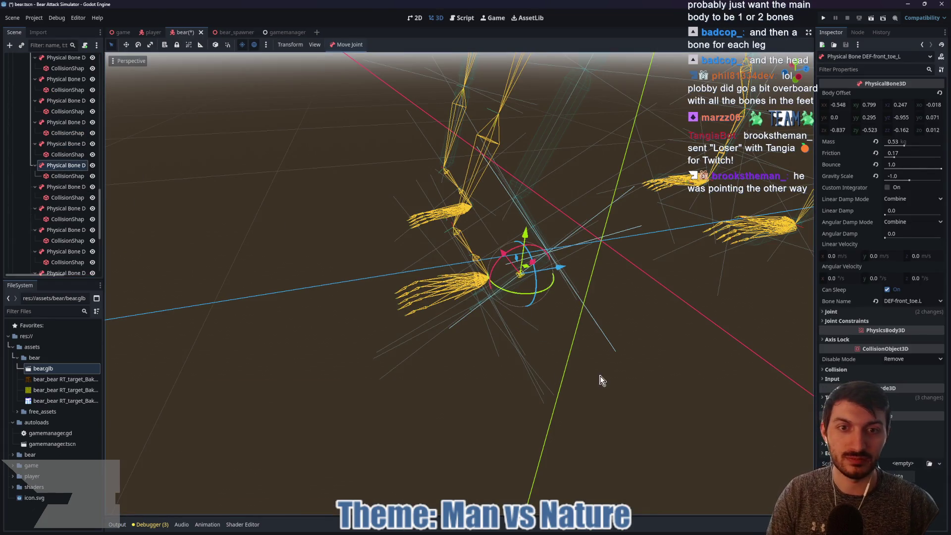
pyautogui.scroll(-5, 60, 222)
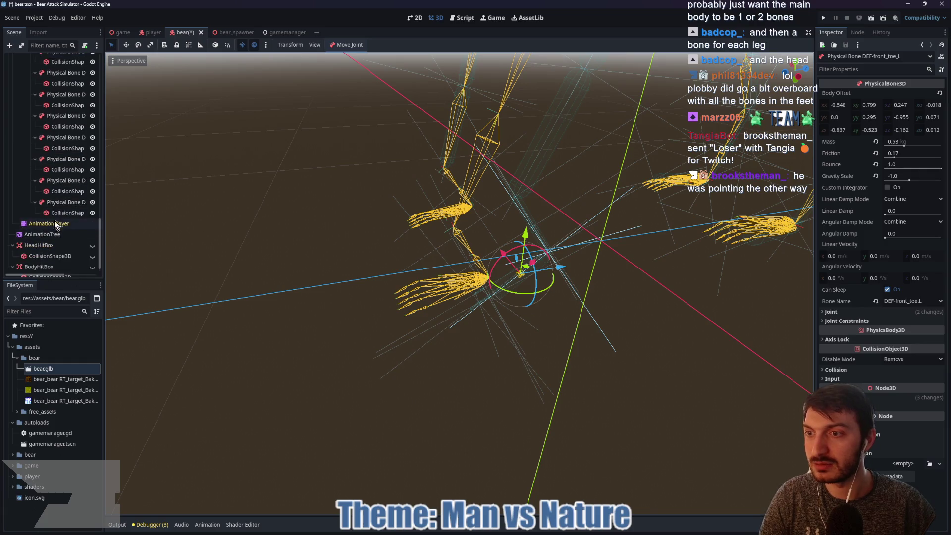
pyautogui.click(55, 223)
pyautogui.click(269, 397)
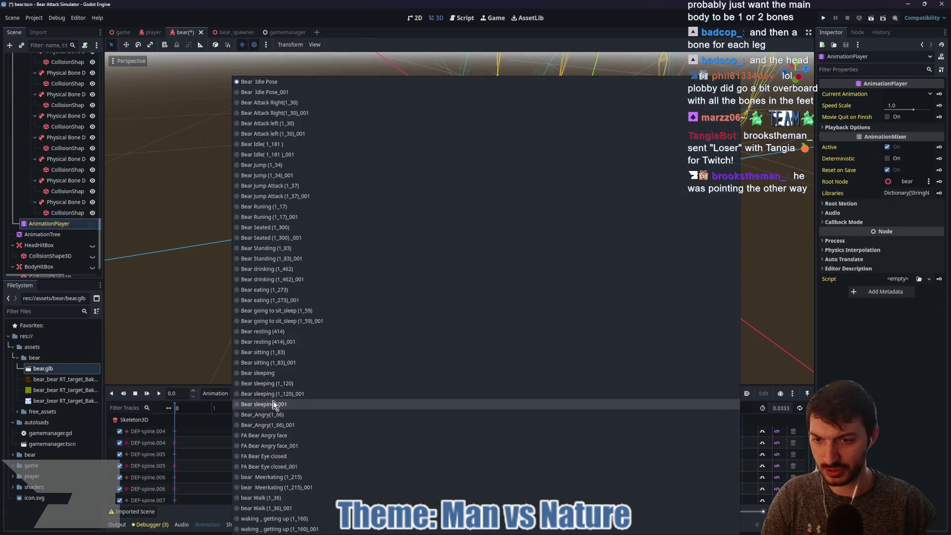
pyautogui.click(305, 82)
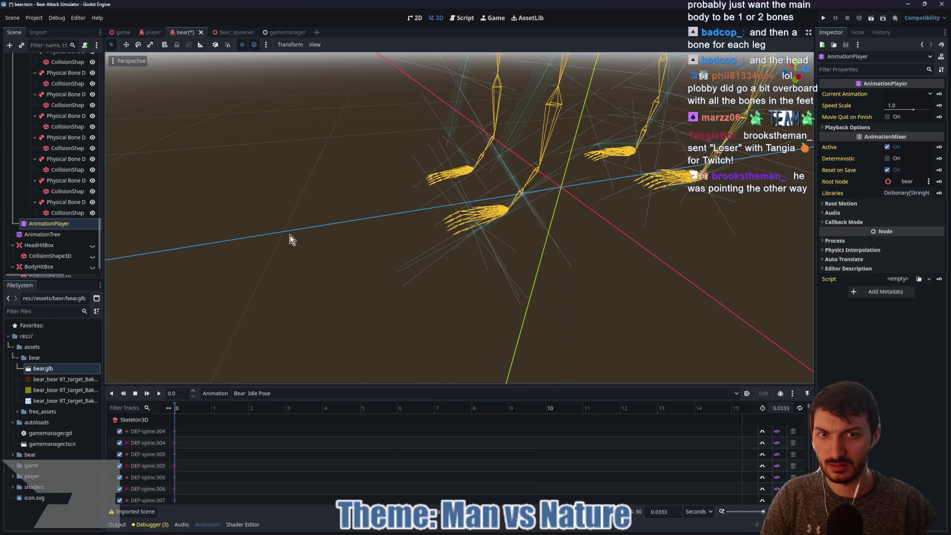
pyautogui.click(276, 393)
pyautogui.click(276, 93)
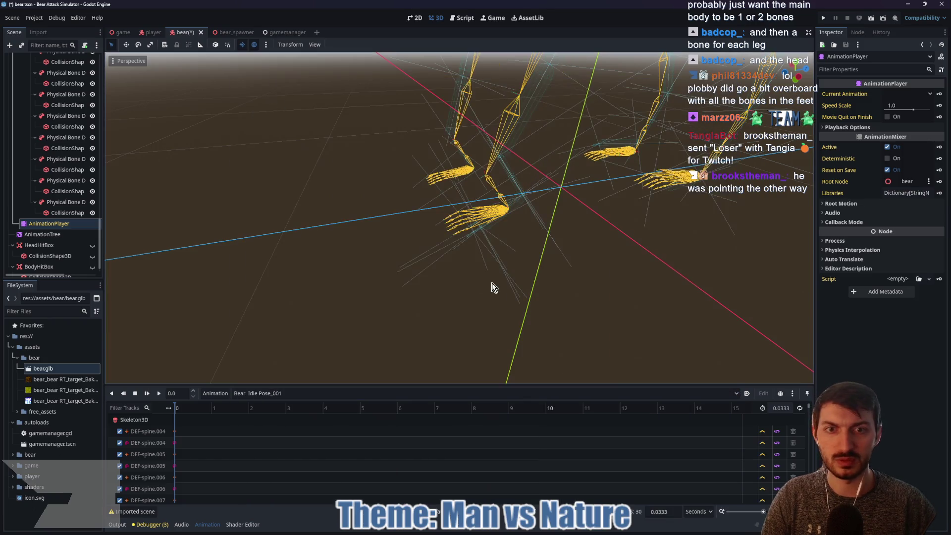
# Orbit around the bear's leg bones and switch to the Project Goo editor
pyautogui.moveTo(539, 305)
pyautogui.mouseDown()
pyautogui.moveTo(489, 293)
pyautogui.moveTo(541, 293)
pyautogui.moveTo(575, 307)
pyautogui.moveTo(489, 285)
pyautogui.moveTo(377, 278)
pyautogui.mouseUp()
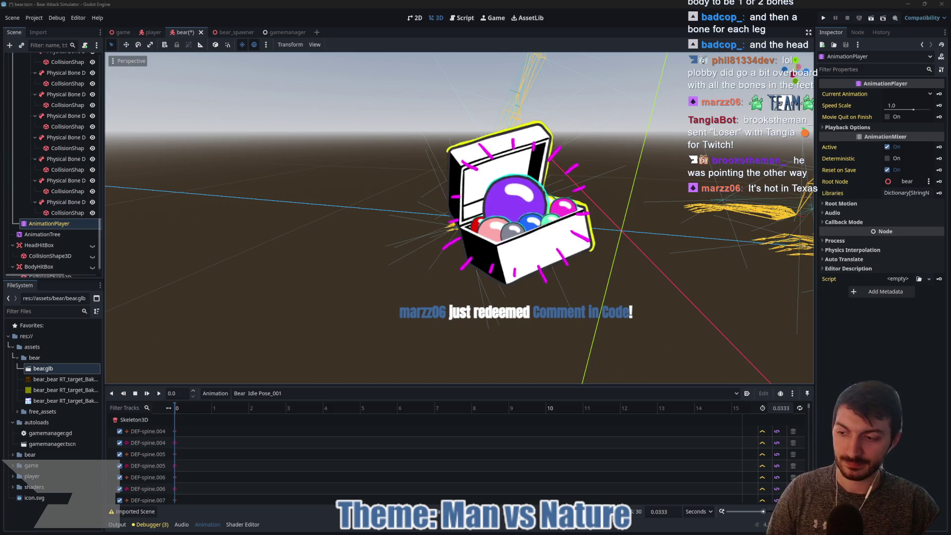
pyautogui.moveTo(574, 533)
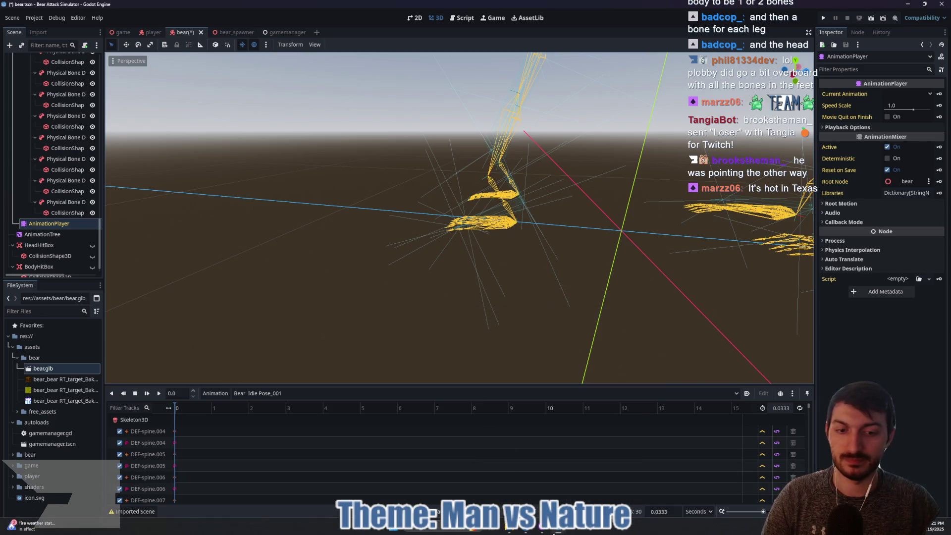
pyautogui.click(579, 477)
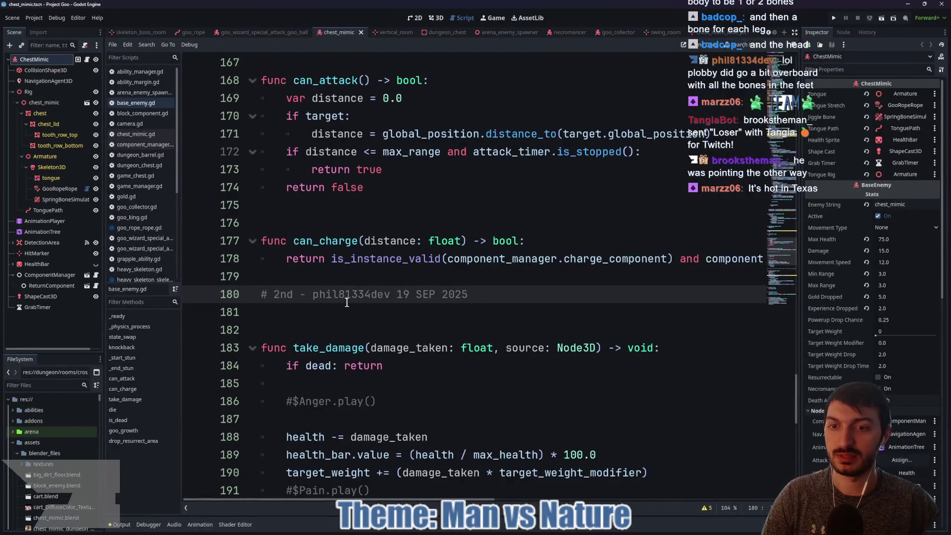
# Add the 'It's hot in Texas … 19 SEP 2025' comment on line 181 of base_enemy.gd and save
pyautogui.click(338, 313)
pyautogui.write("#It's hot in Texas - mar")
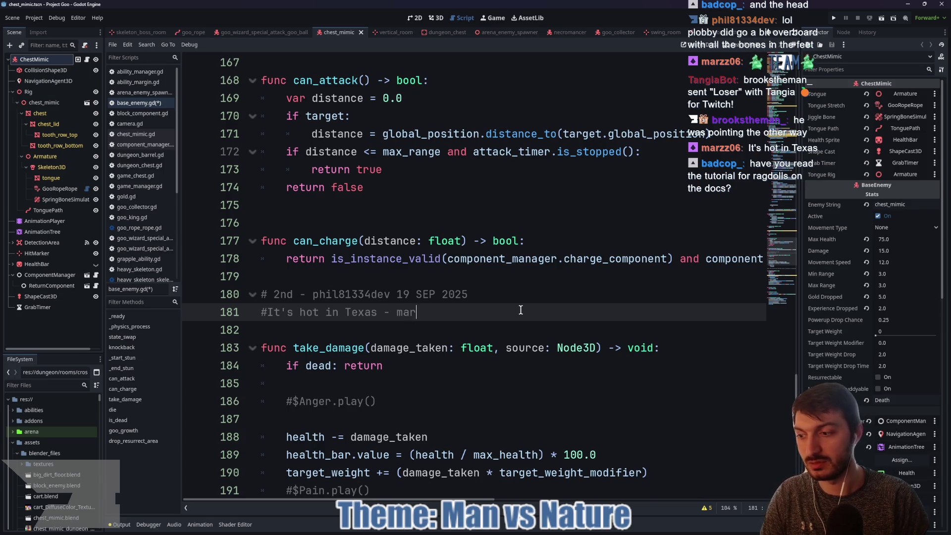
pyautogui.write('zz06 19 SEP 2025')
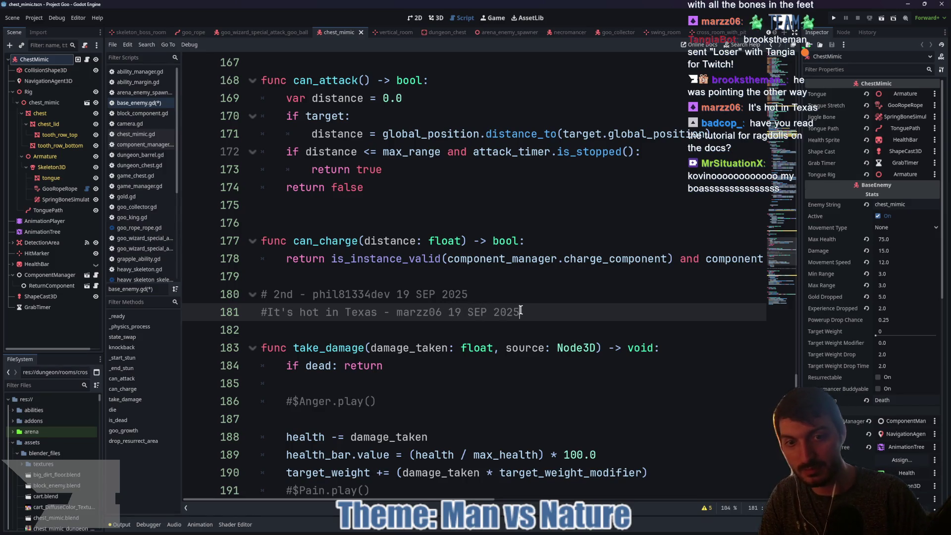
pyautogui.hotkey('ctrl', 's')
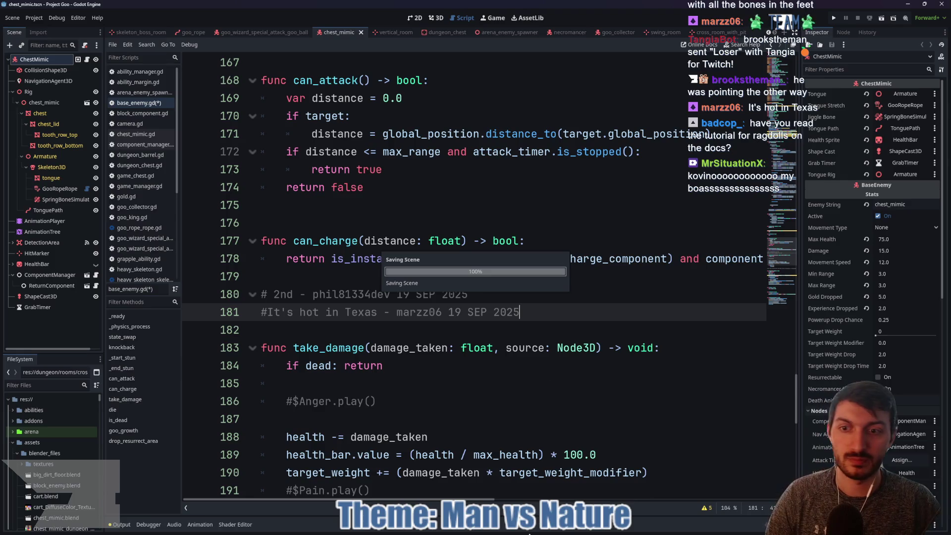
# Remove the space after # in the line 180 comment, save, and return to Bear Attack Simulator
pyautogui.click(271, 295)
pyautogui.press('Delete')
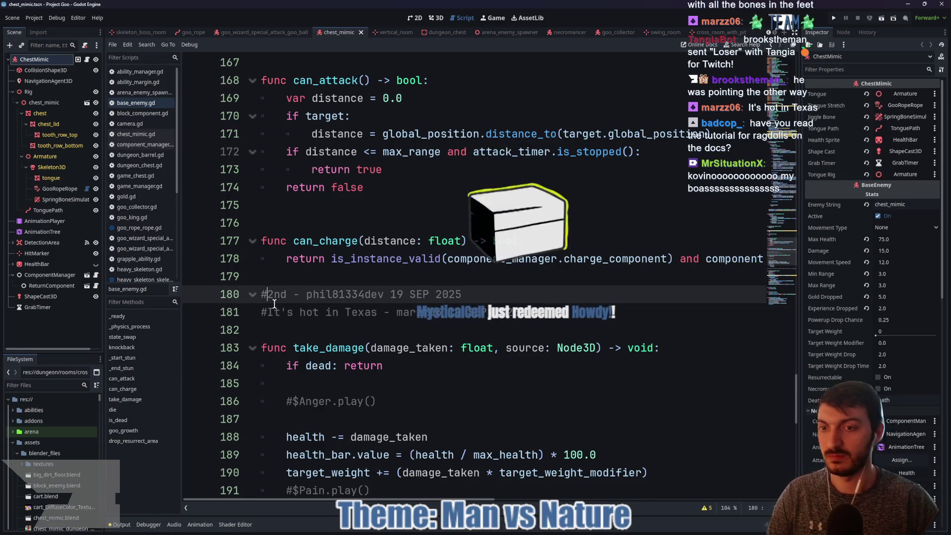
pyautogui.hotkey('ctrl', 's')
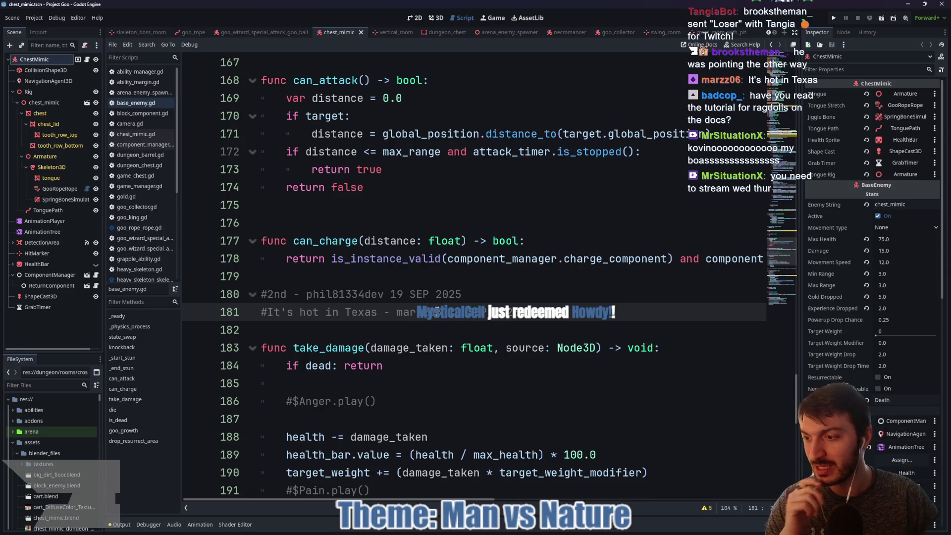
pyautogui.moveTo(562, 532)
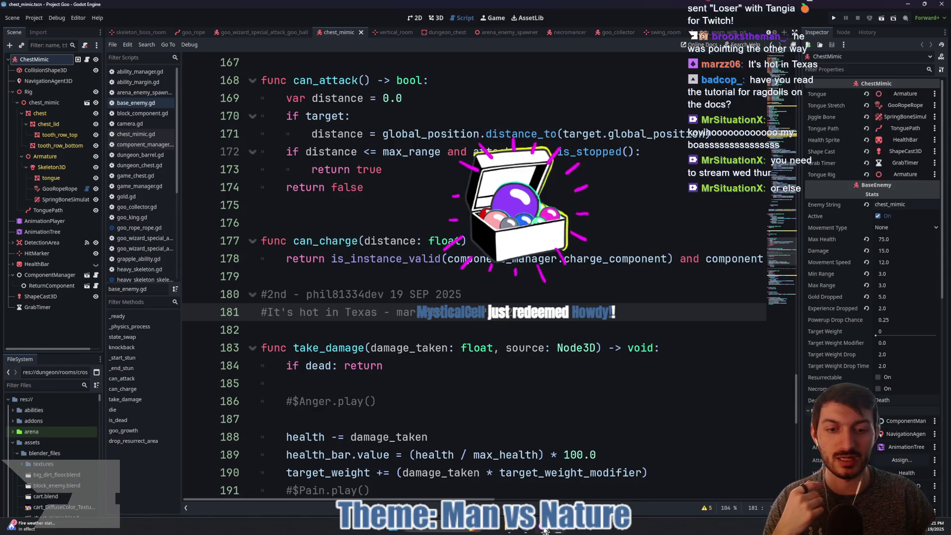
pyautogui.click(526, 532)
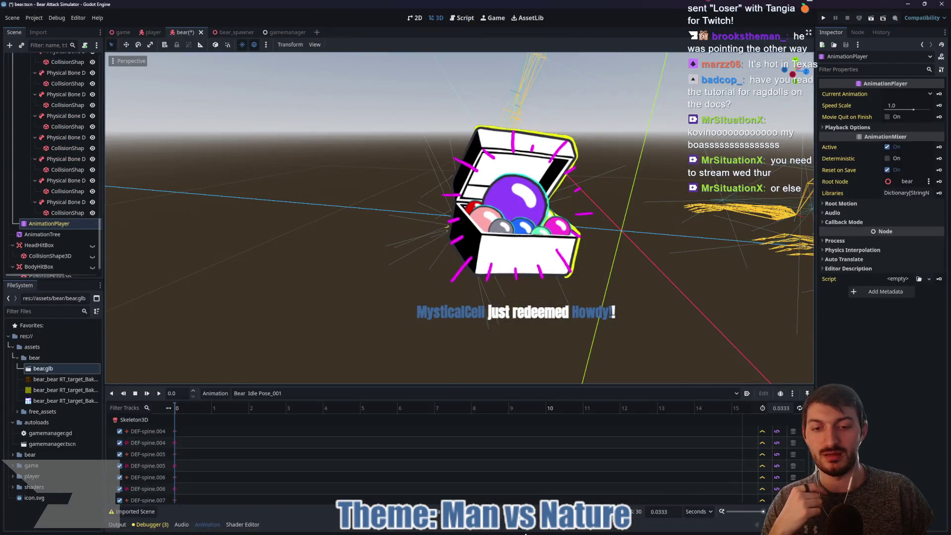
# Bring the Ragdoll system docs page forward and scroll up through its earlier sections
pyautogui.click(540, 532)
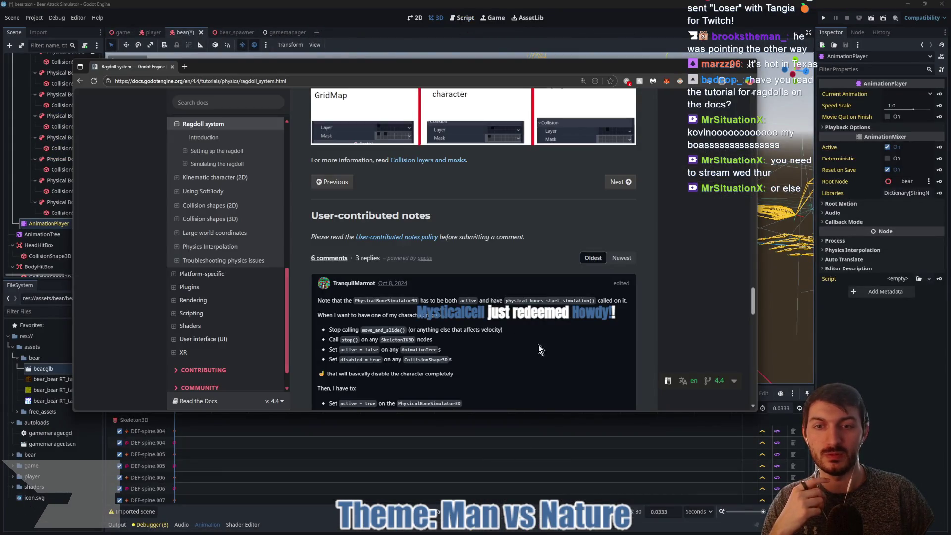
pyautogui.scroll(4, 540, 341)
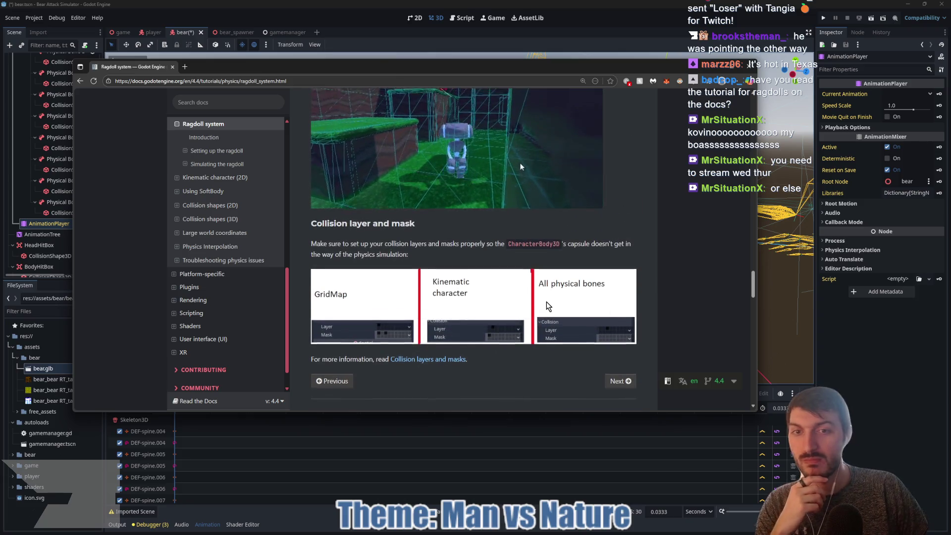
pyautogui.scroll(9, 551, 318)
pyautogui.scroll(3, 554, 325)
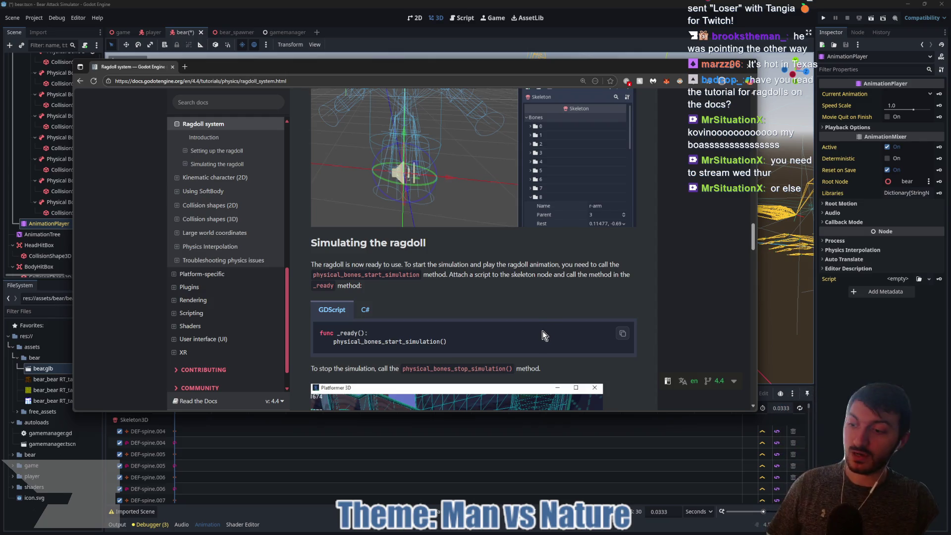
pyautogui.scroll(12, 542, 331)
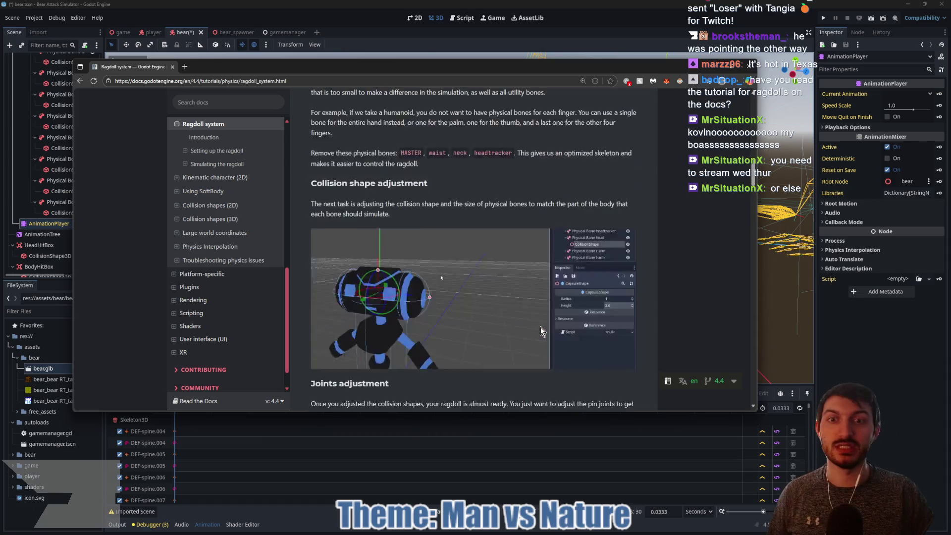
pyautogui.scroll(2, 540, 327)
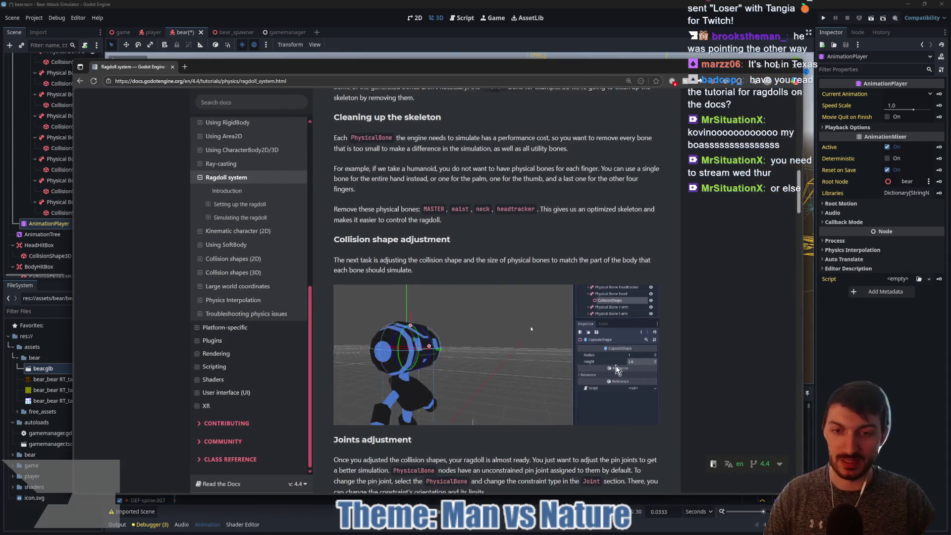
pyautogui.scroll(5, 617, 366)
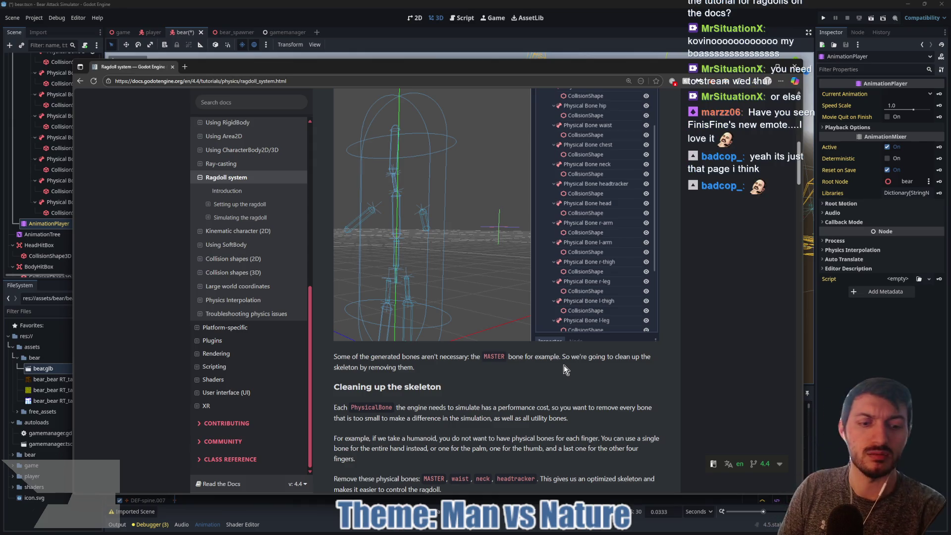
pyautogui.scroll(7, 570, 365)
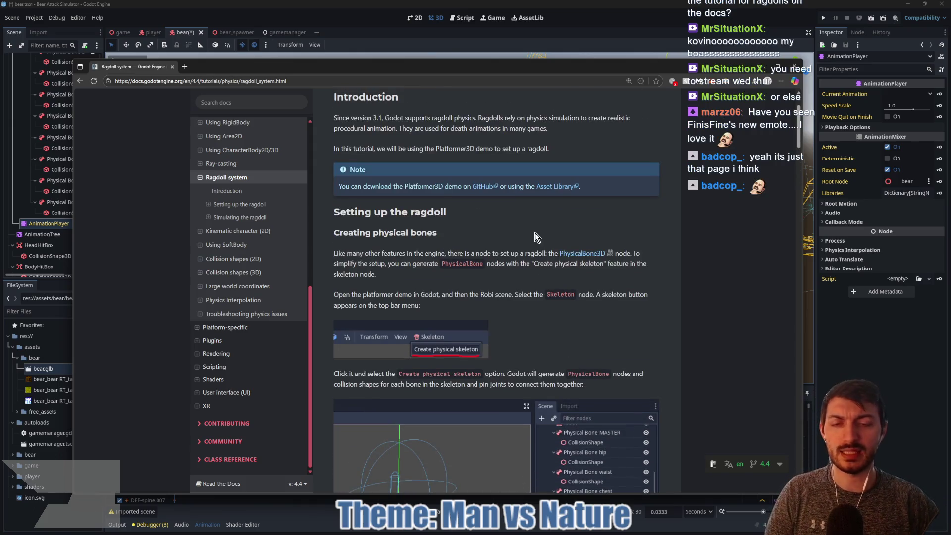
pyautogui.scroll(2, 467, 275)
# Scroll down to the joints and final result sections, then move and enlarge the docs window
pyautogui.scroll(-10, 456, 327)
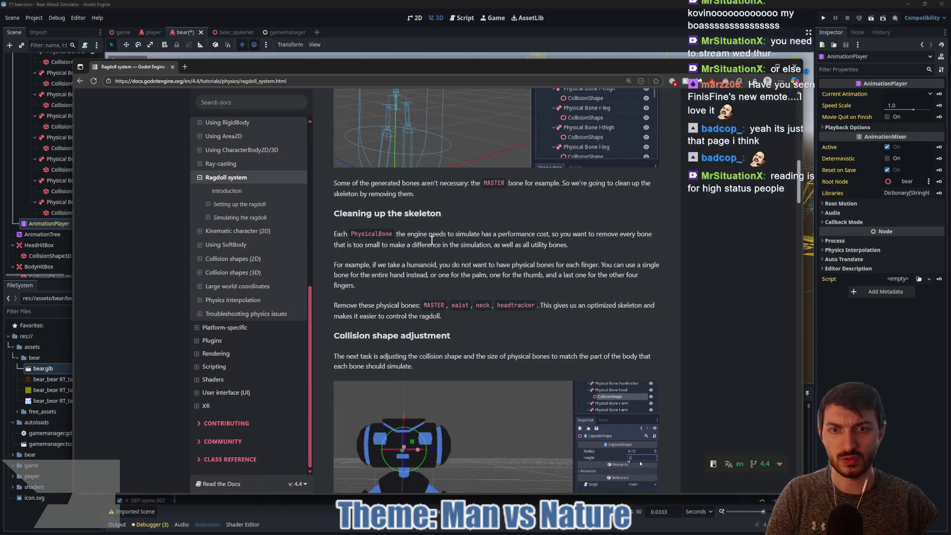
pyautogui.scroll(-5, 454, 265)
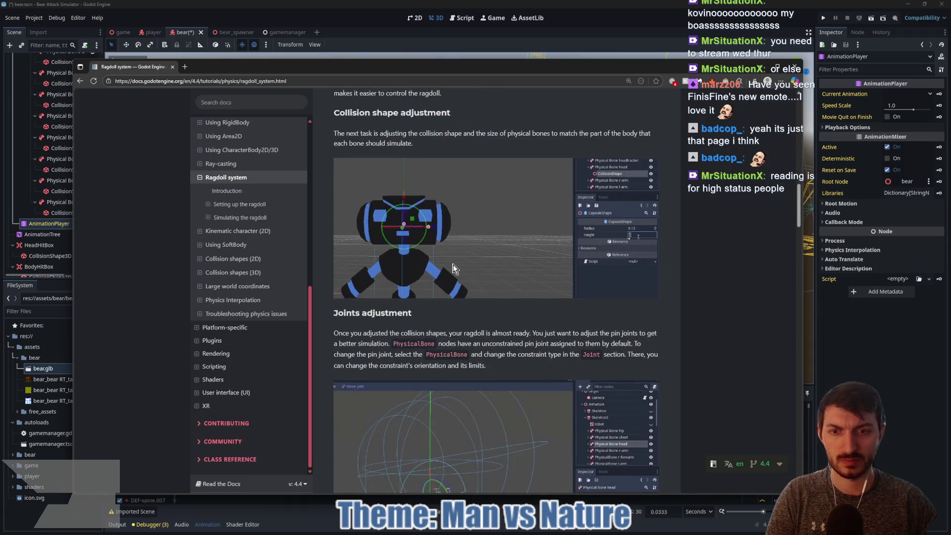
pyautogui.scroll(-4, 460, 280)
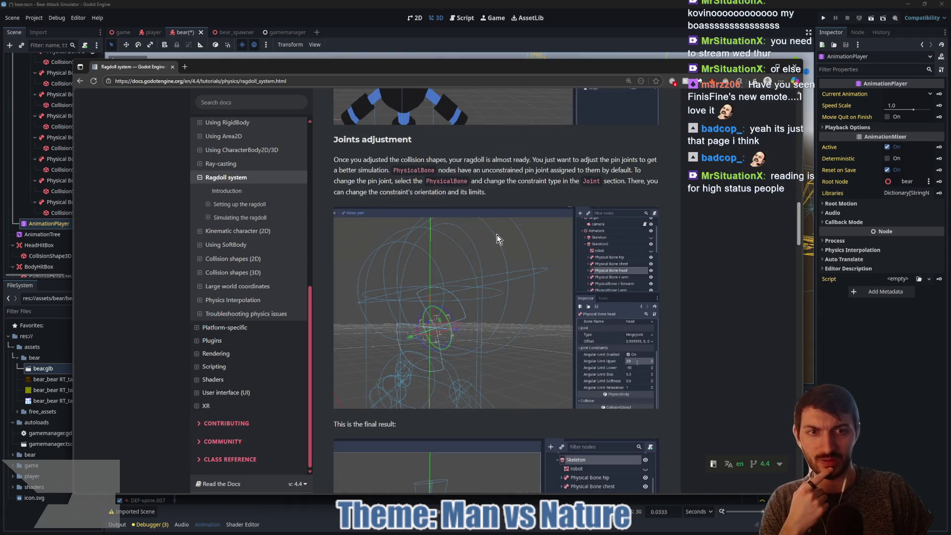
pyautogui.scroll(-2, 498, 239)
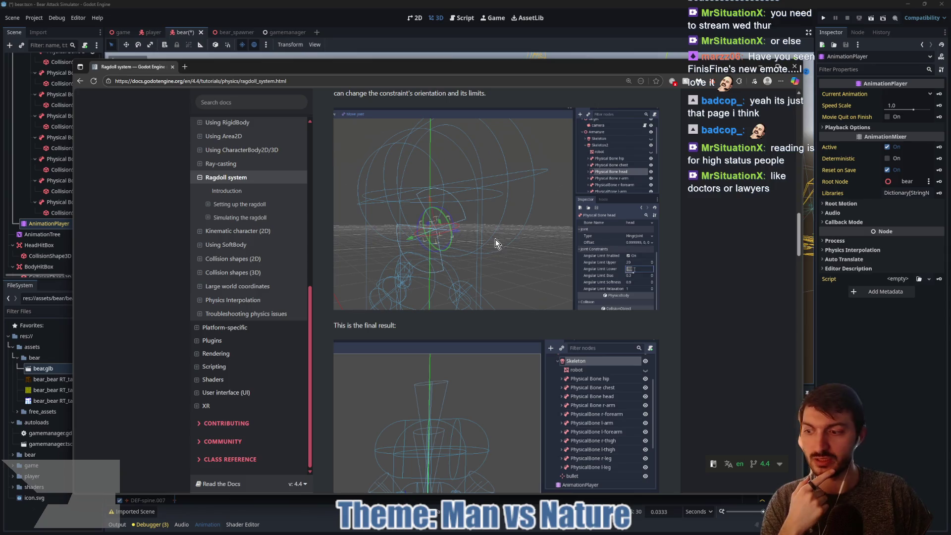
pyautogui.moveTo(495, 69); pyautogui.dragTo(469, 50)
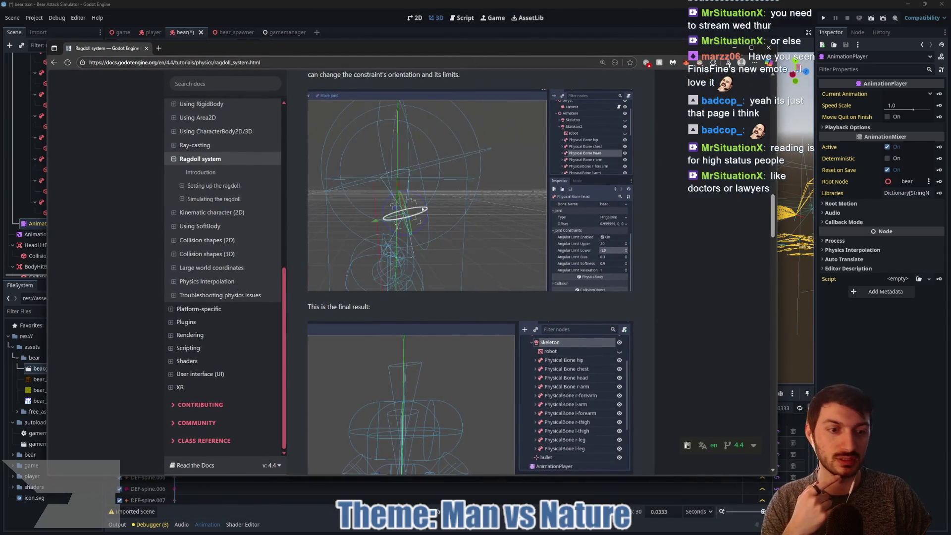
pyautogui.moveTo(774, 475); pyautogui.dragTo(854, 503)
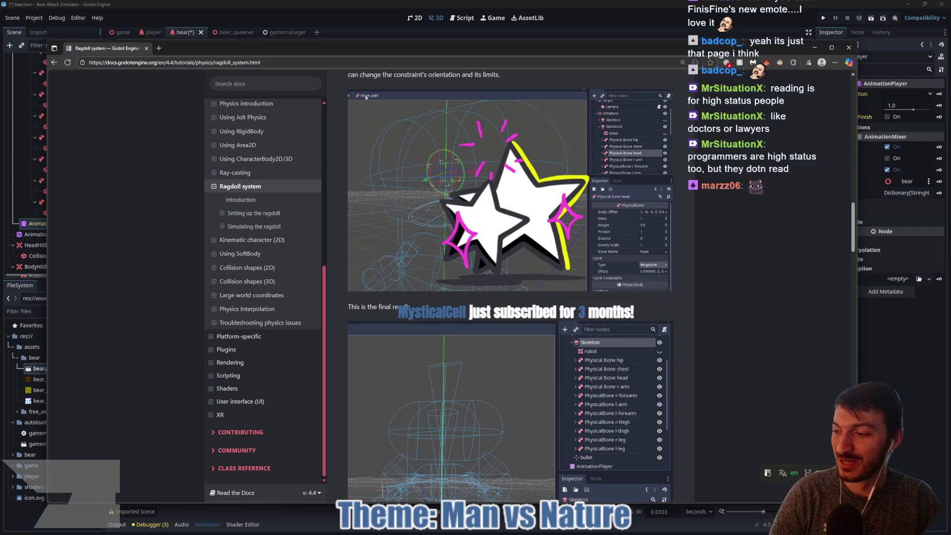
pyautogui.hotkey('alt', 'Tab')
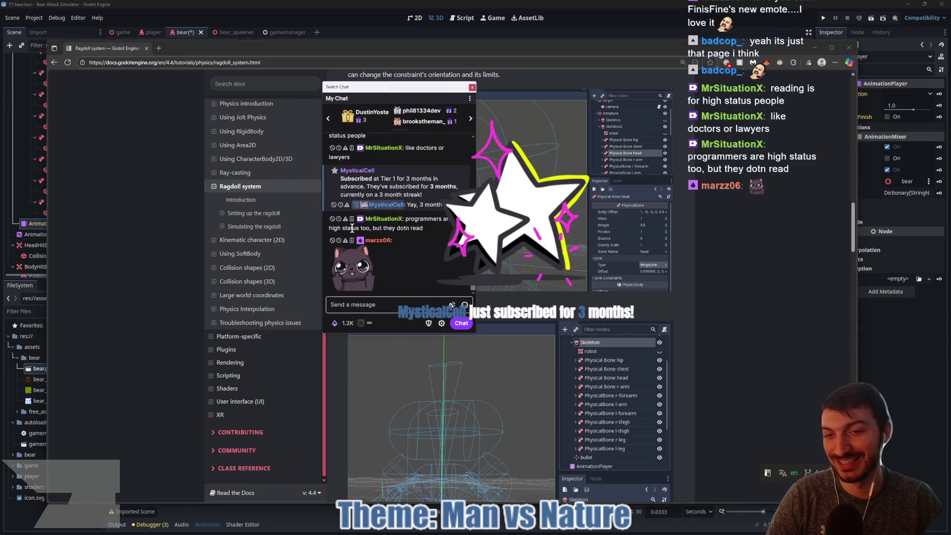
pyautogui.click(348, 277)
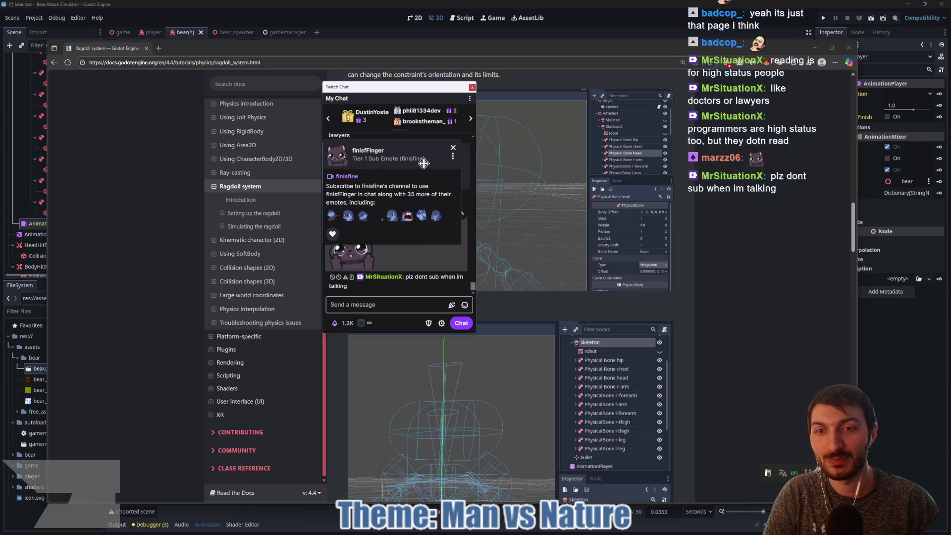
pyautogui.click(453, 148)
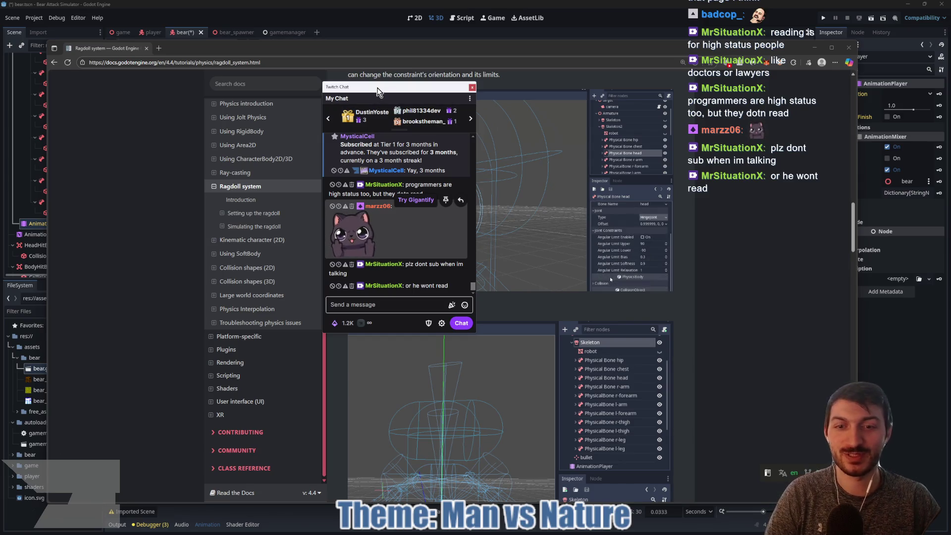
pyautogui.moveTo(378, 87); pyautogui.dragTo(393, 92)
pyautogui.moveTo(305, 97)
pyautogui.mouseDown()
pyautogui.moveTo(172, 67)
pyautogui.moveTo(0, 69)
pyautogui.mouseUp()
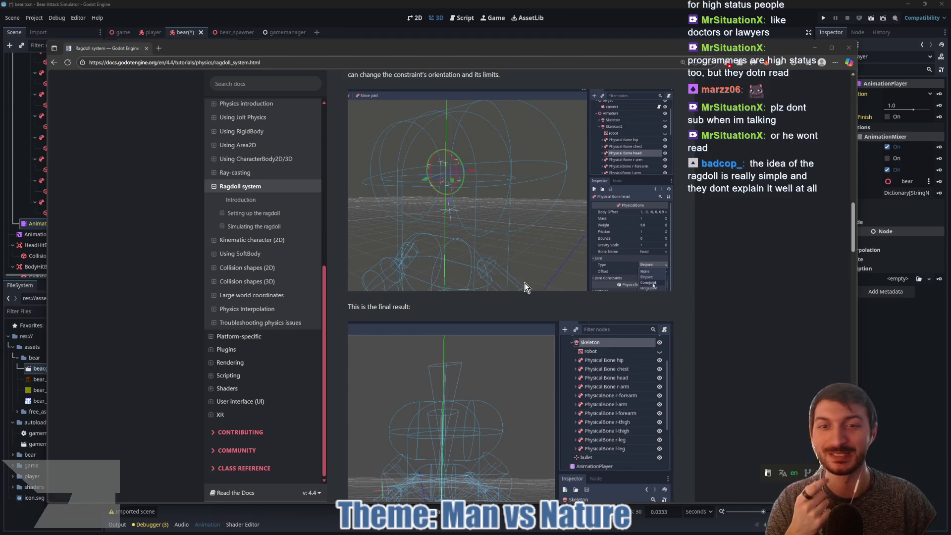
pyautogui.scroll(2, 525, 283)
pyautogui.scroll(6, 525, 288)
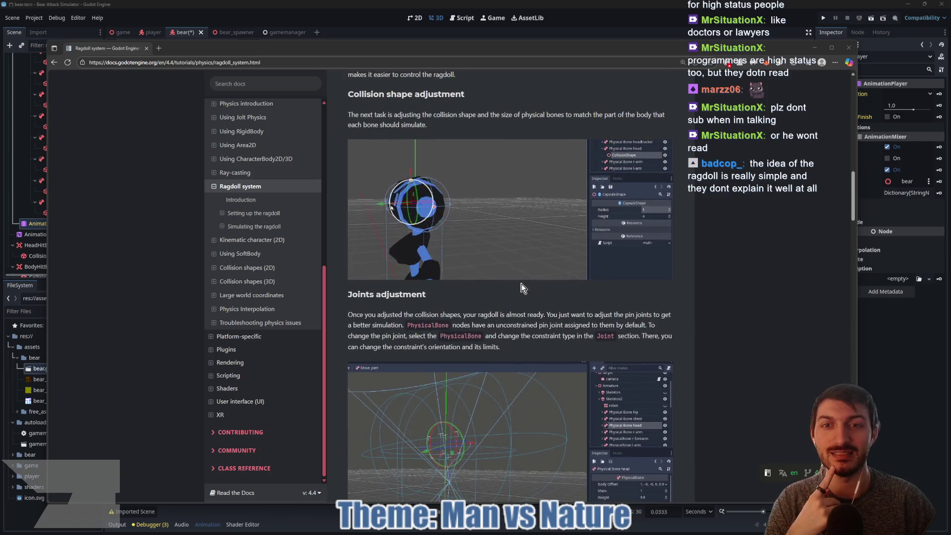
# Return to the Godot editor and inspect the right front shin and thigh physical bones
pyautogui.hotkey('alt', 'Tab')
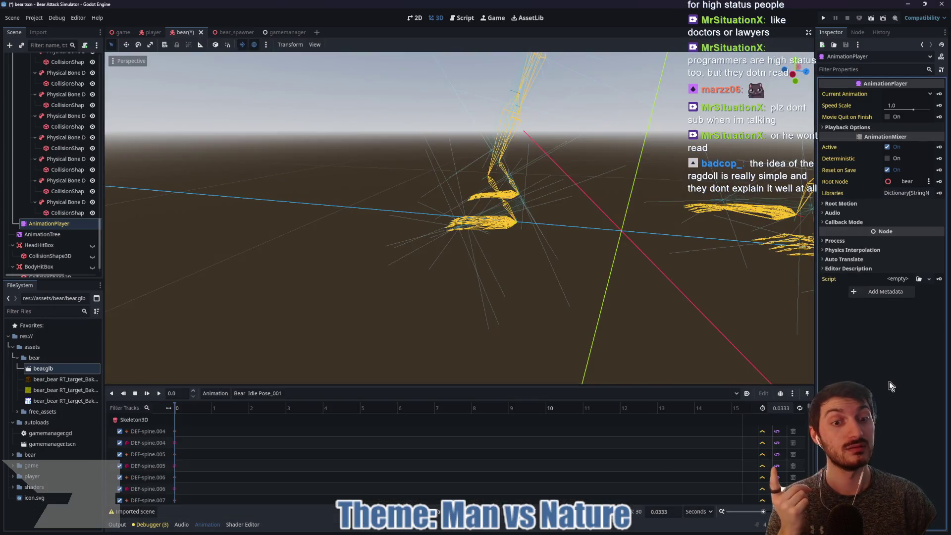
pyautogui.scroll(2, 60, 232)
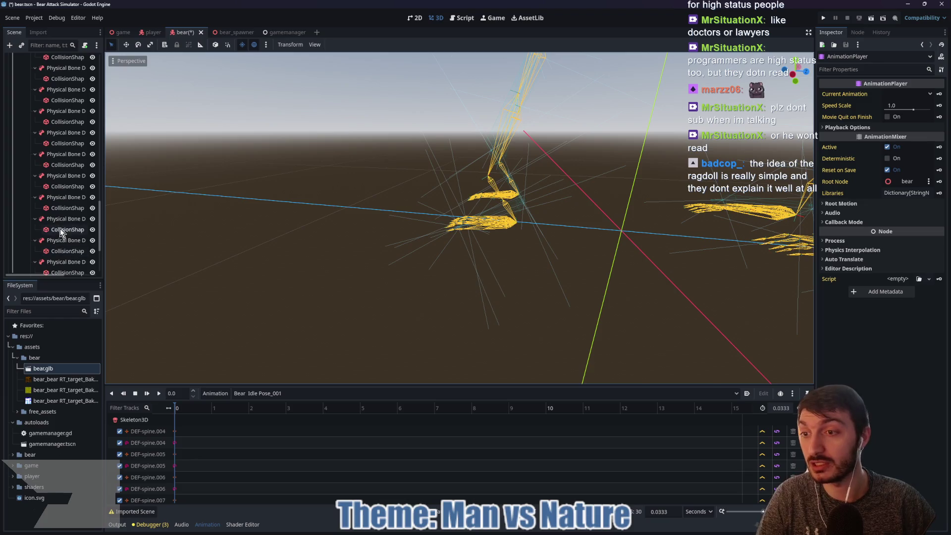
pyautogui.click(60, 241)
pyautogui.press('f')
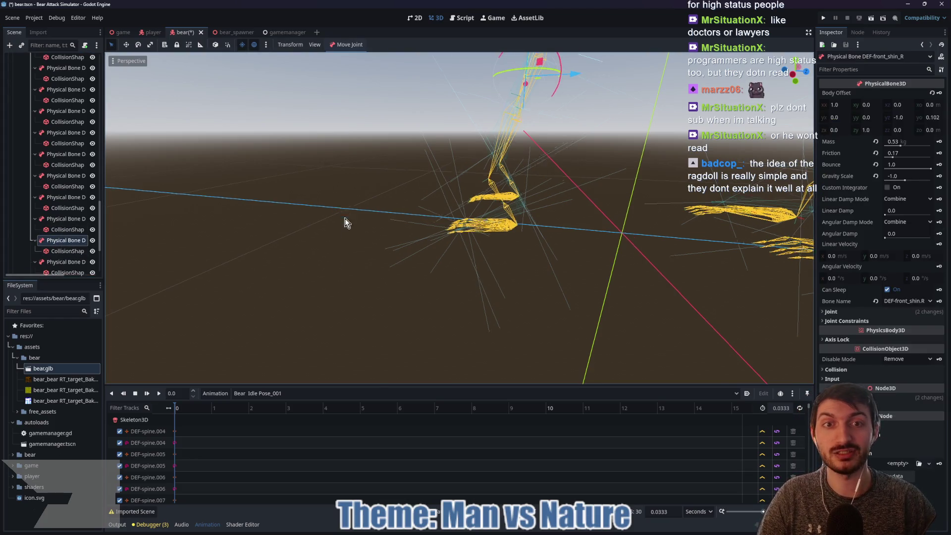
pyautogui.scroll(-3, 284, 294)
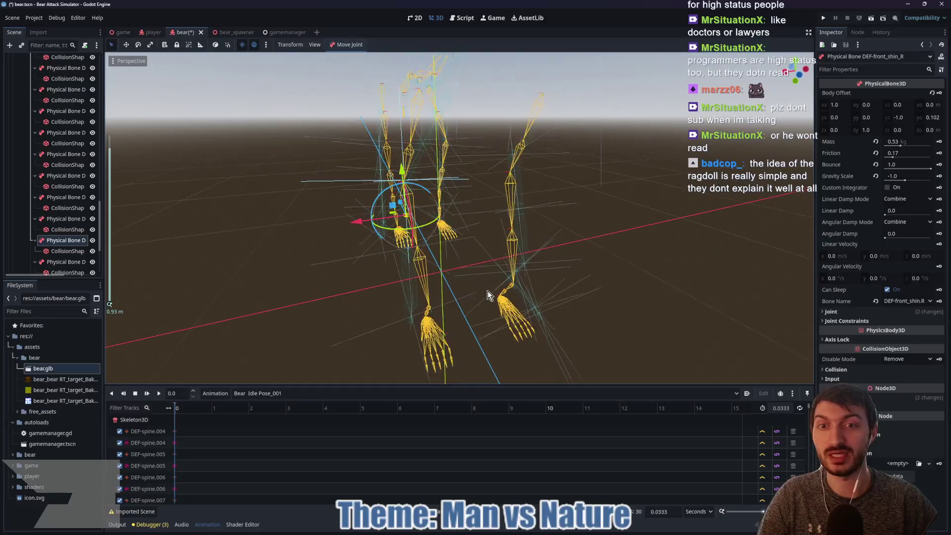
pyautogui.click(61, 220)
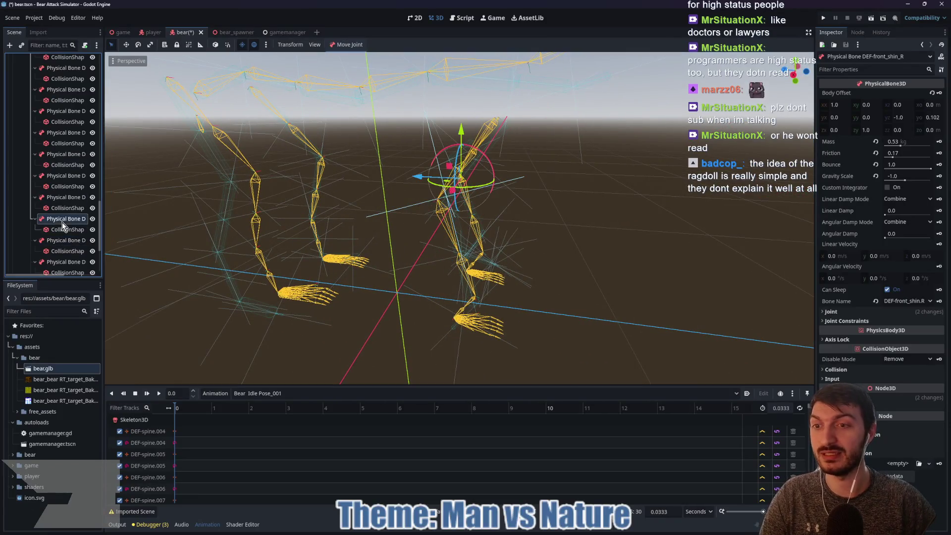
pyautogui.moveTo(594, 227); pyautogui.dragTo(605, 244)
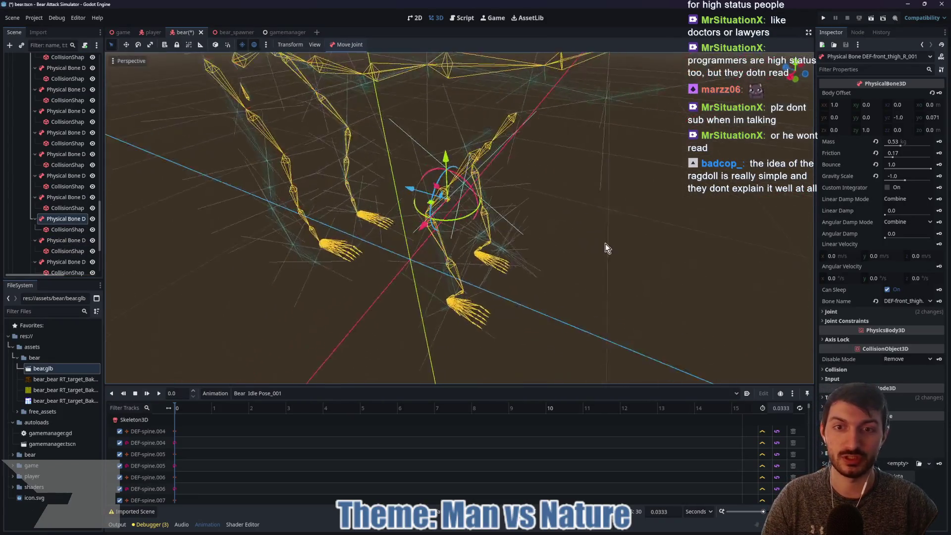
pyautogui.click(67, 197)
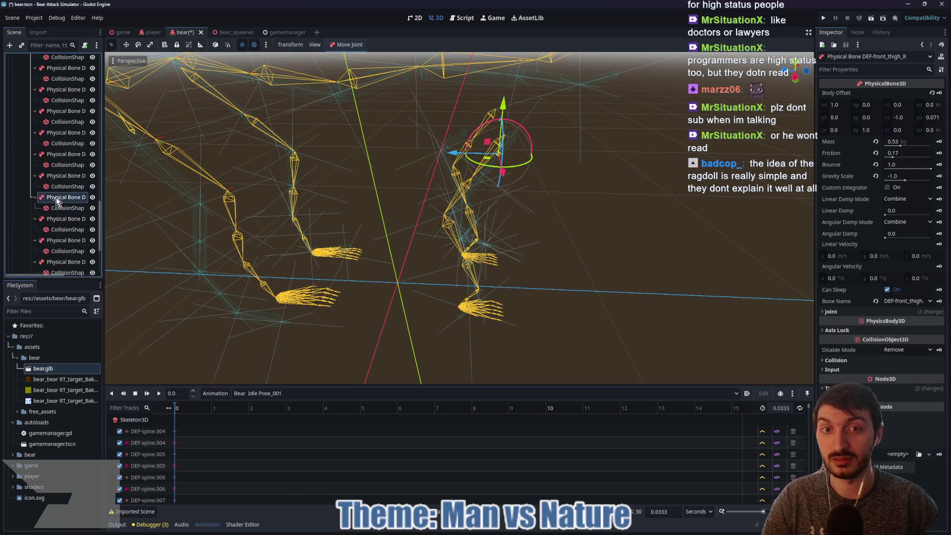
# Select the left ring-finger bone DEF-f_ring_01_L and orbit down to view the paws
pyautogui.moveTo(488, 210); pyautogui.dragTo(520, 198)
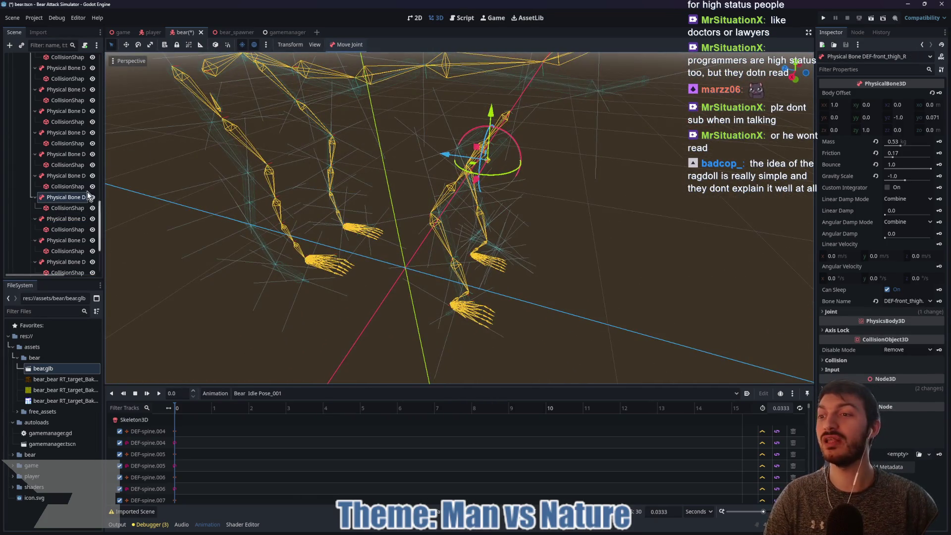
pyautogui.click(53, 176)
pyautogui.moveTo(406, 163); pyautogui.dragTo(365, 216)
pyautogui.scroll(-2, 353, 214)
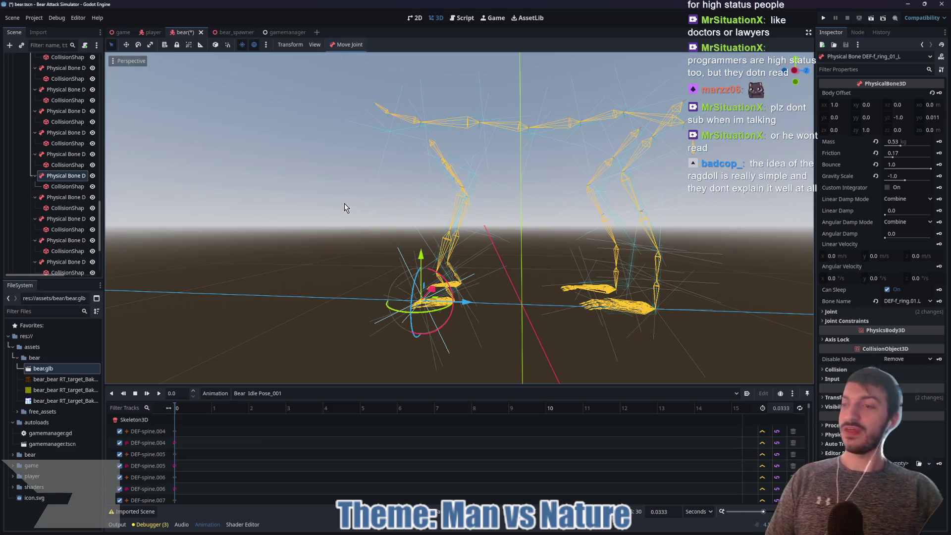
pyautogui.moveTo(263, 201)
pyautogui.mouseDown()
pyautogui.moveTo(336, 296)
pyautogui.moveTo(285, 249)
pyautogui.mouseUp()
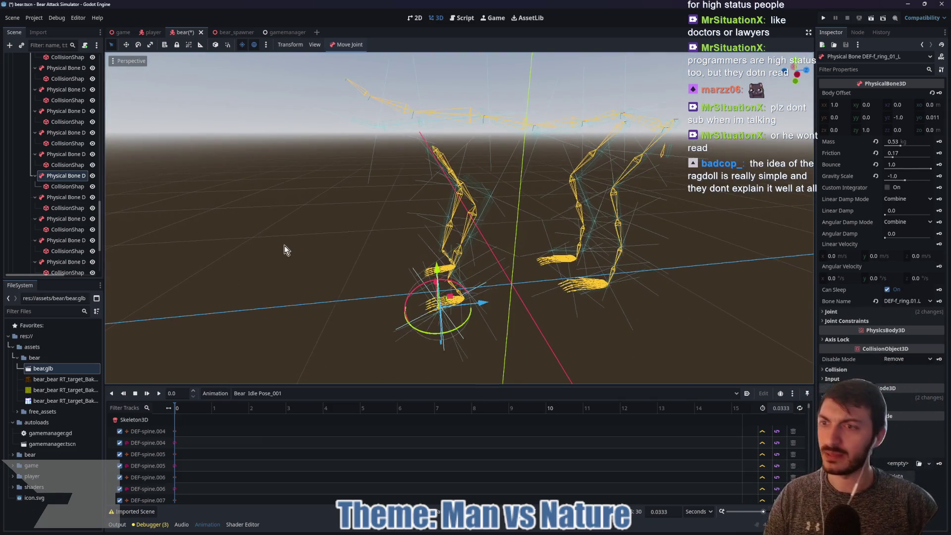
# Delete DEF-f_ring_01_L, then DEF-f_pinky_01_L plus one more finger bone, confirming each
pyautogui.press('Delete')
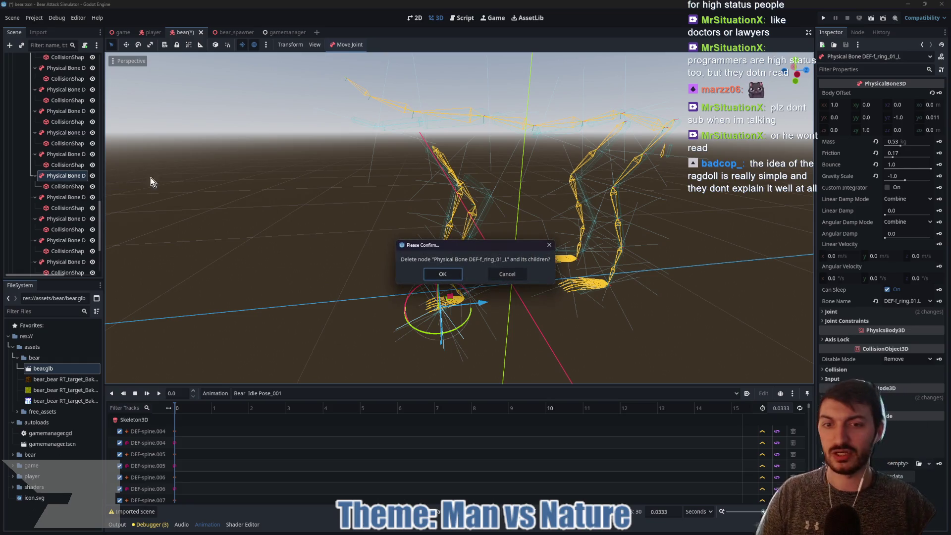
pyautogui.click(430, 275)
pyautogui.click(65, 133)
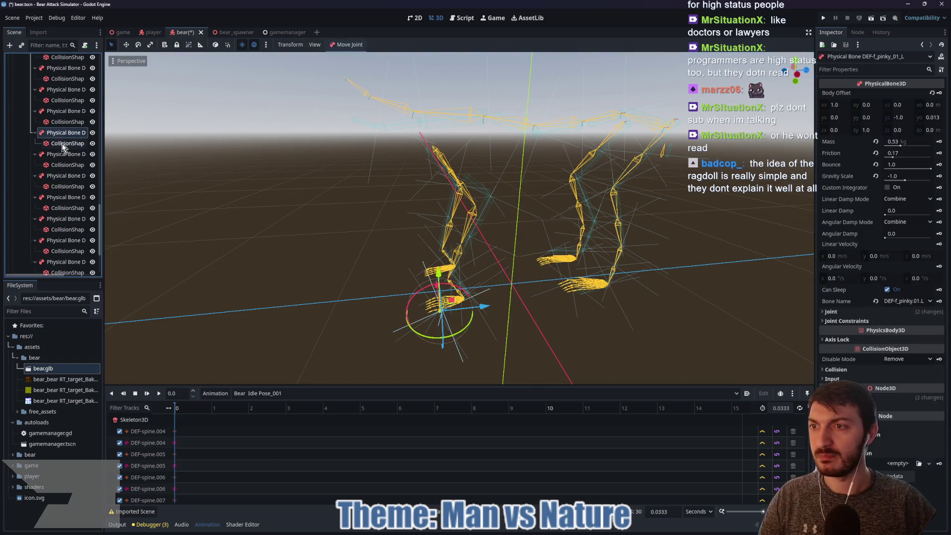
pyautogui.keyDown('ctrl'); pyautogui.click(54, 112); pyautogui.keyUp('ctrl')
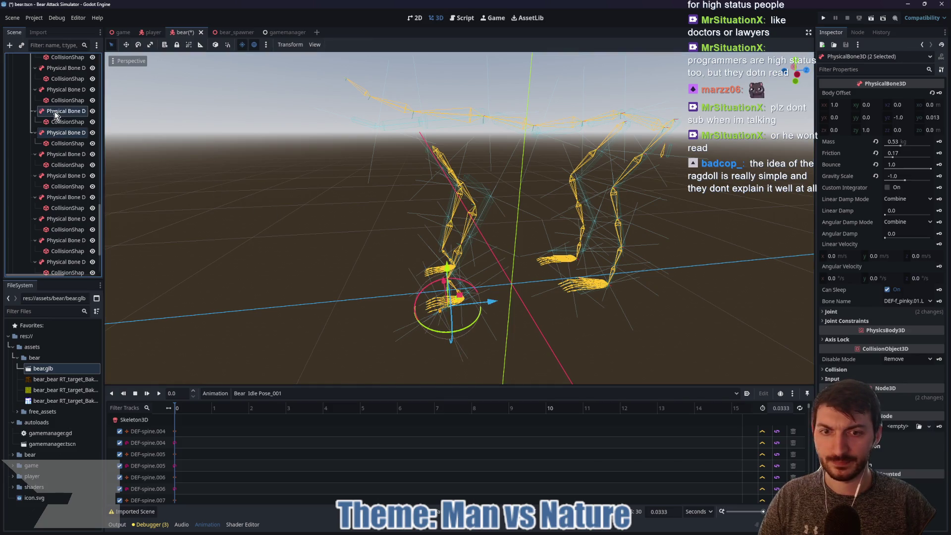
pyautogui.press('Delete')
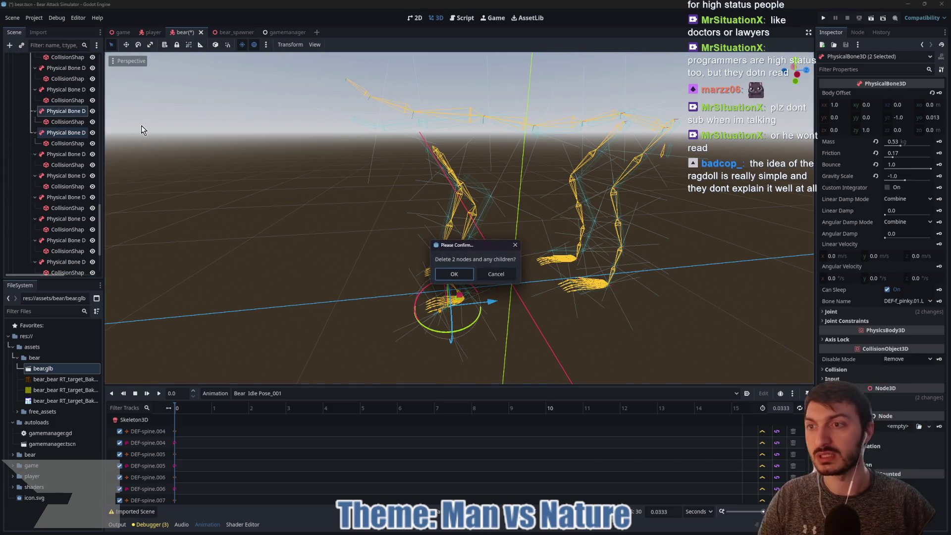
pyautogui.click(430, 276)
pyautogui.click(58, 90)
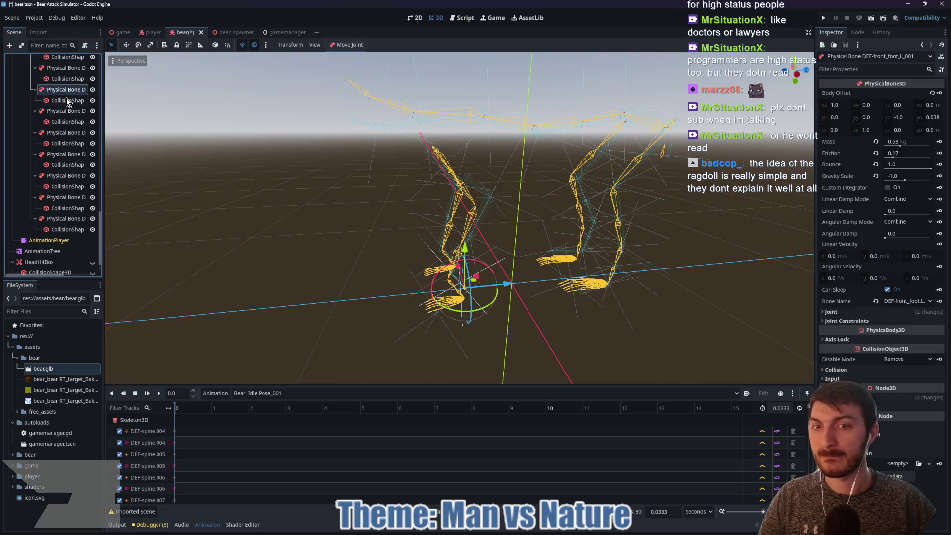
pyautogui.scroll(5, 465, 287)
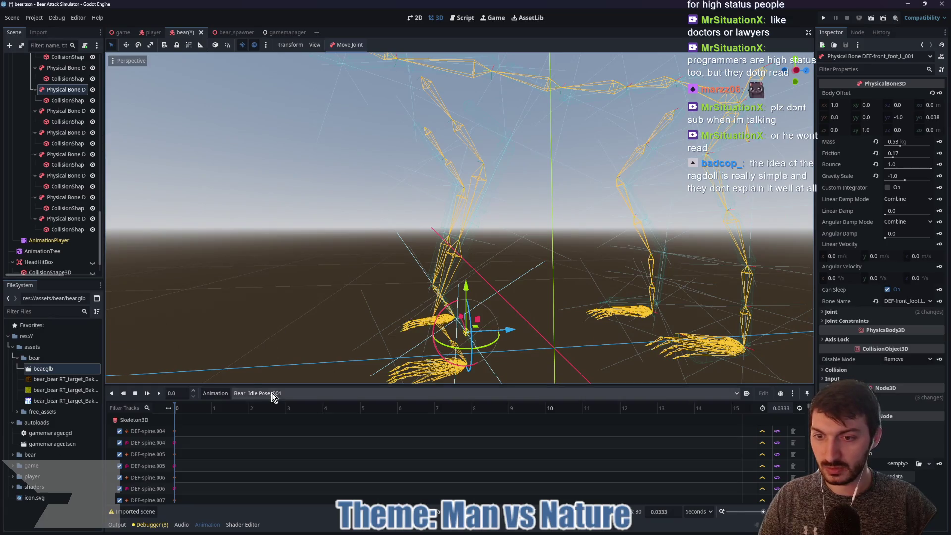
pyautogui.click(273, 394)
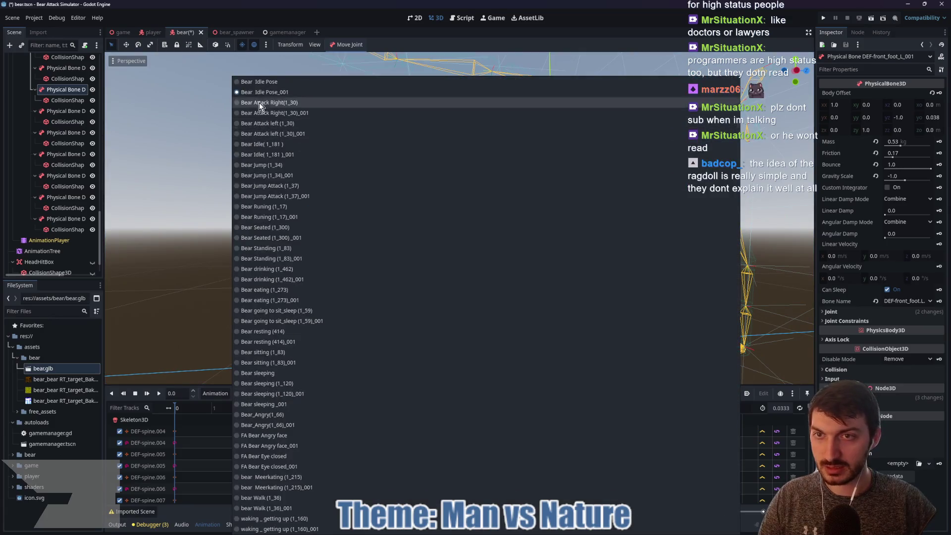
pyautogui.click(260, 102)
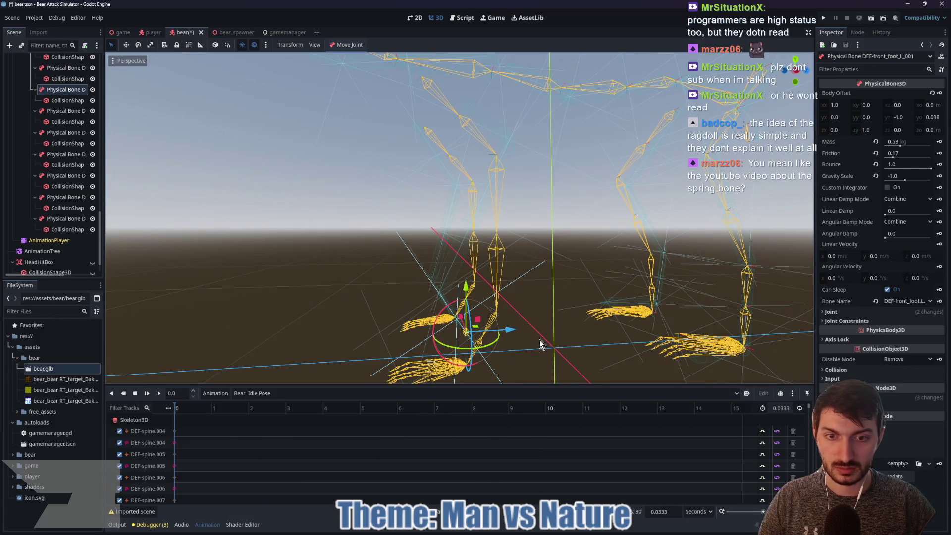
pyautogui.scroll(2, 575, 340)
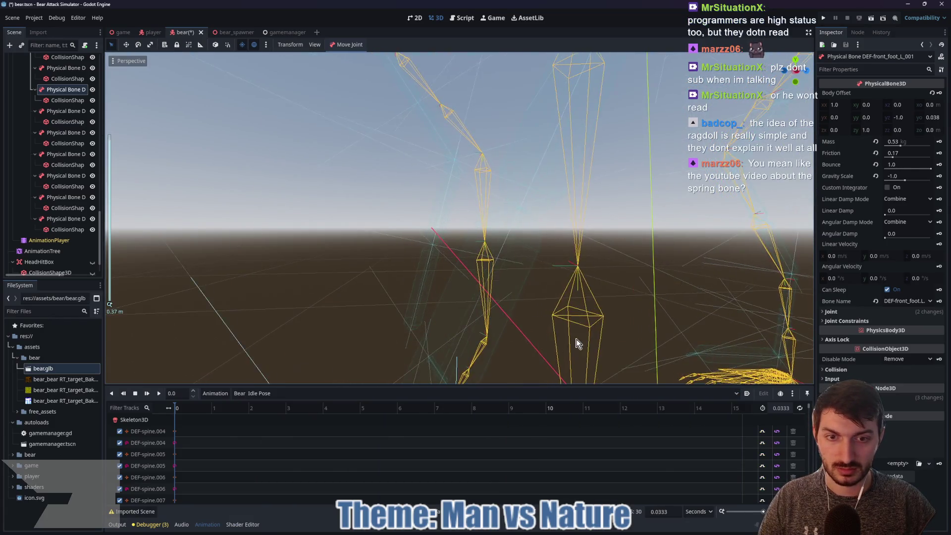
pyautogui.click(275, 393)
pyautogui.click(275, 94)
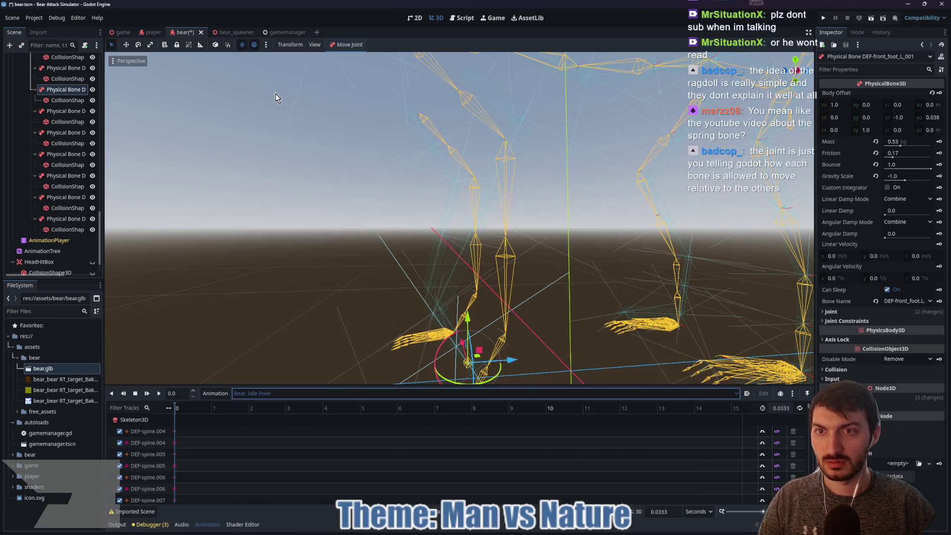
pyautogui.click(159, 393)
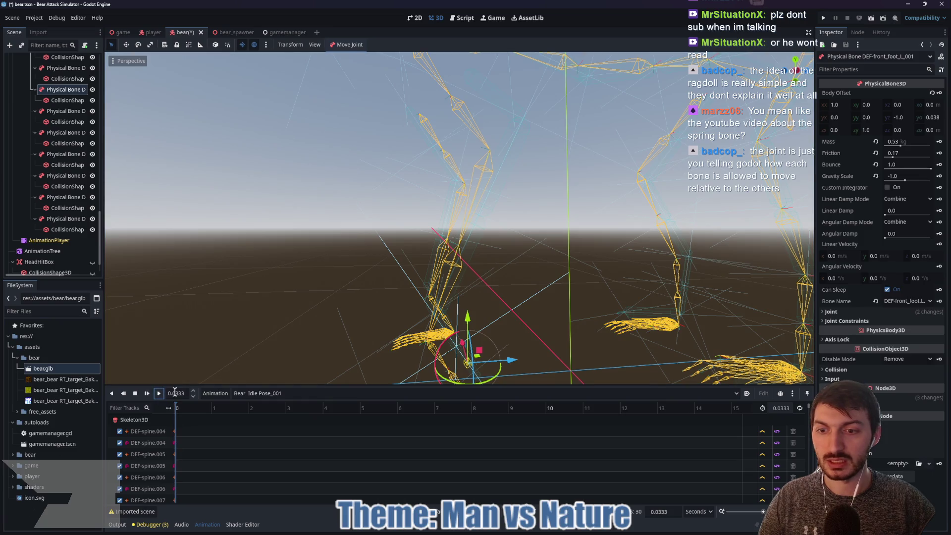
pyautogui.click(286, 394)
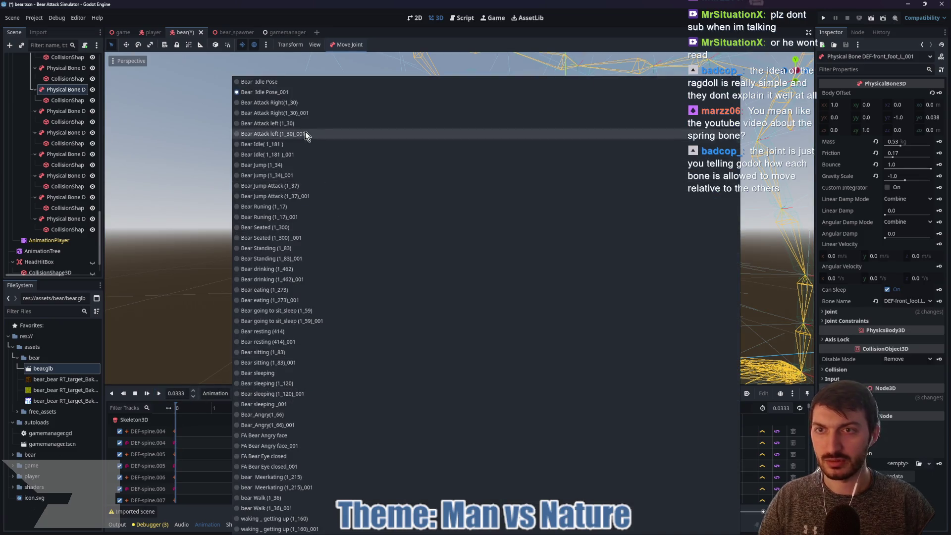
pyautogui.click(195, 277)
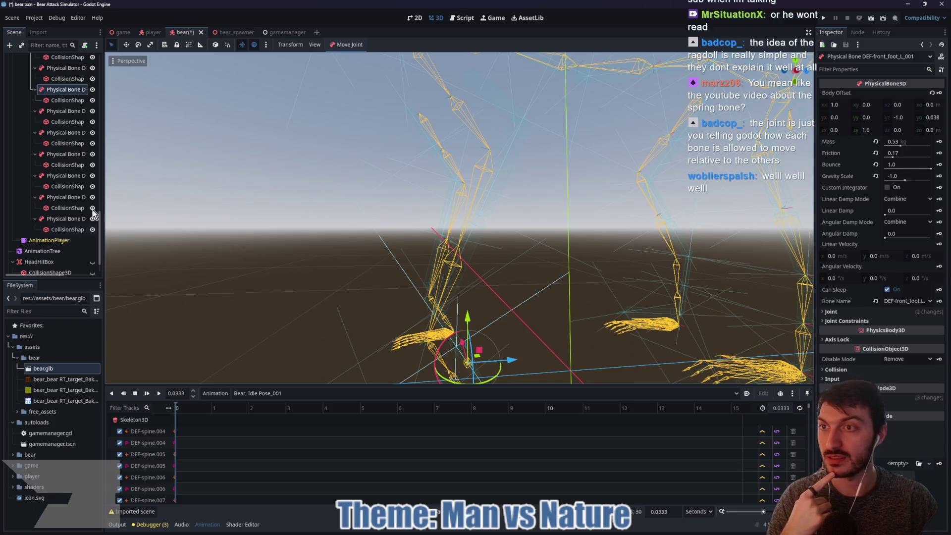
pyautogui.scroll(2, 64, 108)
pyautogui.click(55, 95)
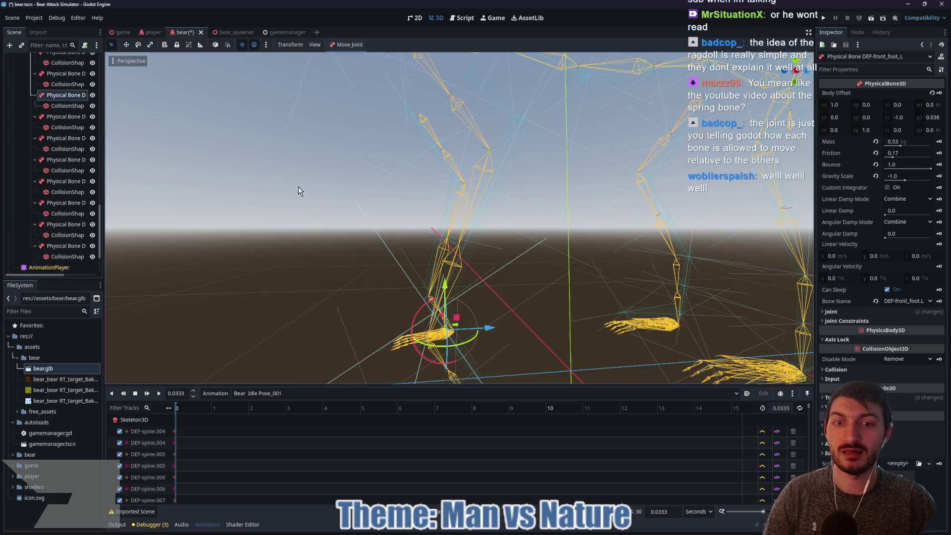
pyautogui.moveTo(299, 191)
pyautogui.mouseDown()
pyautogui.moveTo(410, 229)
pyautogui.moveTo(333, 206)
pyautogui.moveTo(463, 276)
pyautogui.moveTo(477, 263)
pyautogui.mouseUp()
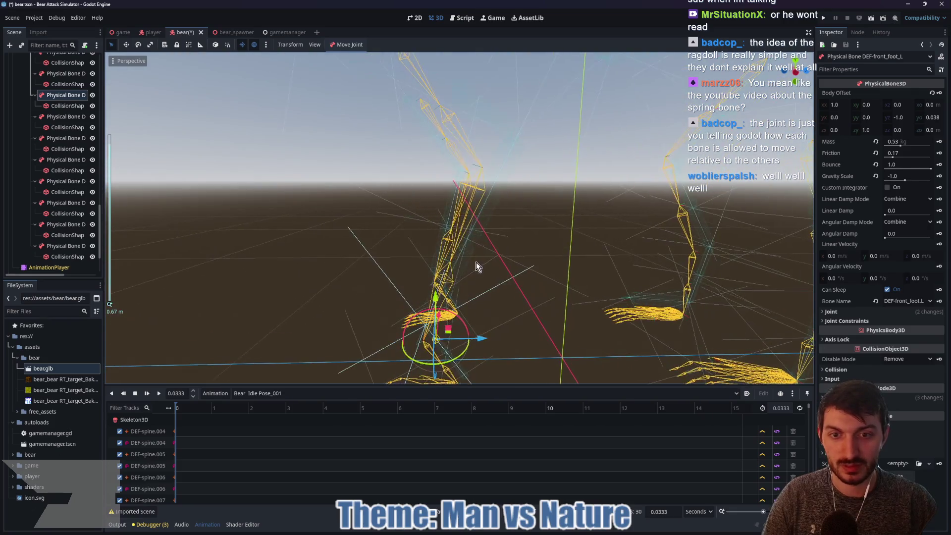
pyautogui.moveTo(531, 250)
pyautogui.mouseDown()
pyautogui.moveTo(546, 270)
pyautogui.moveTo(548, 249)
pyautogui.mouseUp()
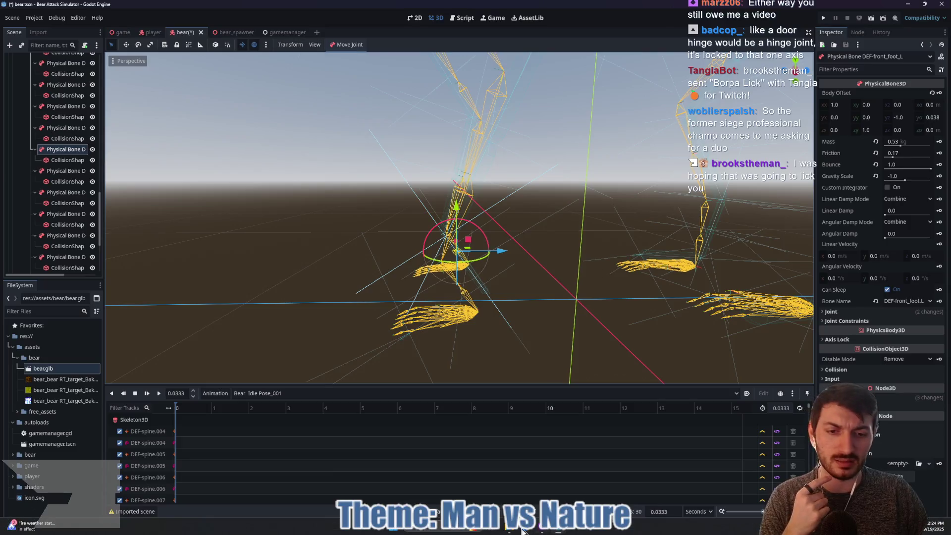
pyautogui.click(524, 531)
# Read through the docs' cleanup and collision sections, then return to the Godot bear scene
pyautogui.scroll(-3, 492, 317)
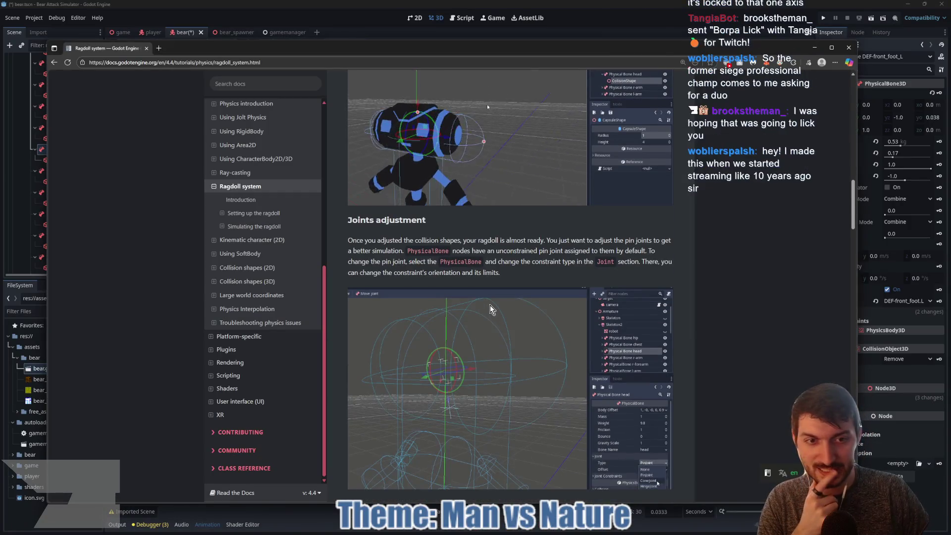
pyautogui.scroll(-10, 492, 316)
pyautogui.scroll(-5, 492, 310)
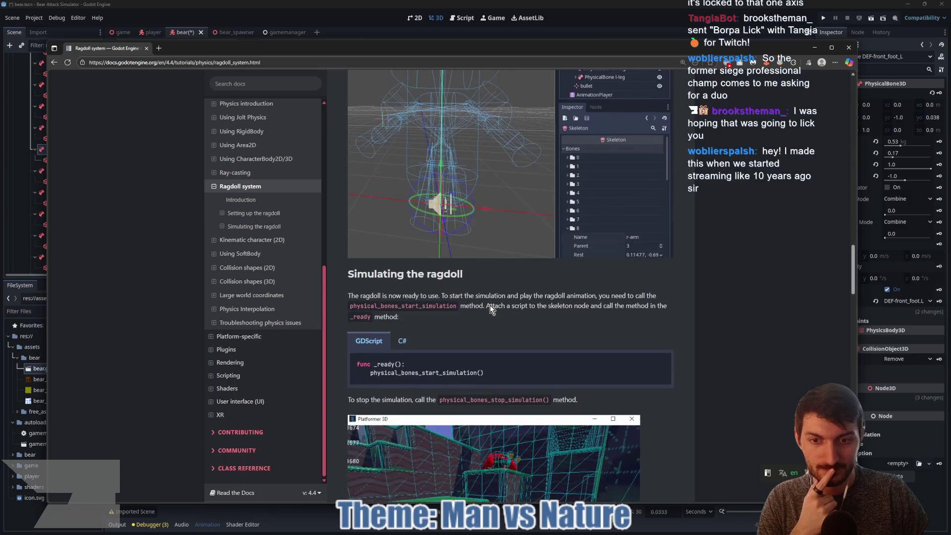
pyautogui.scroll(-4, 491, 309)
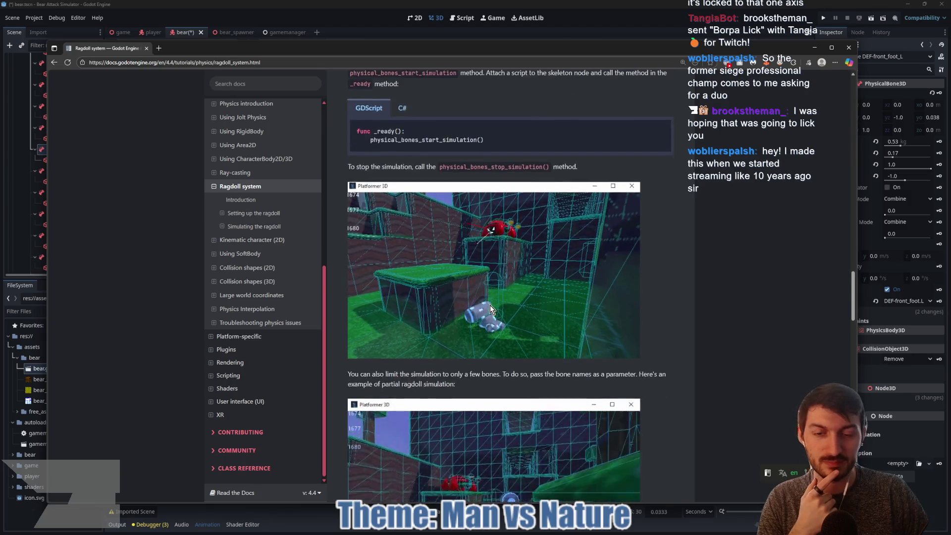
pyautogui.scroll(9, 491, 315)
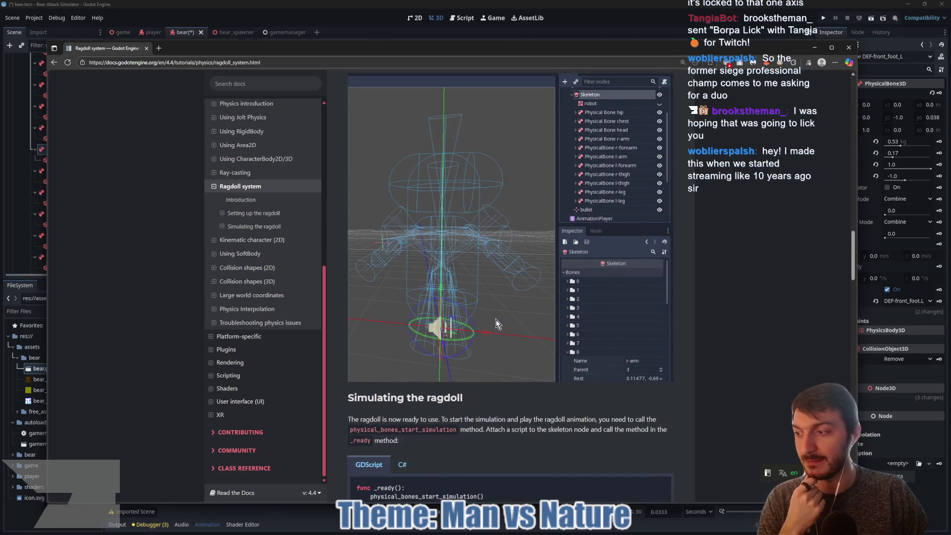
pyautogui.scroll(1, 495, 320)
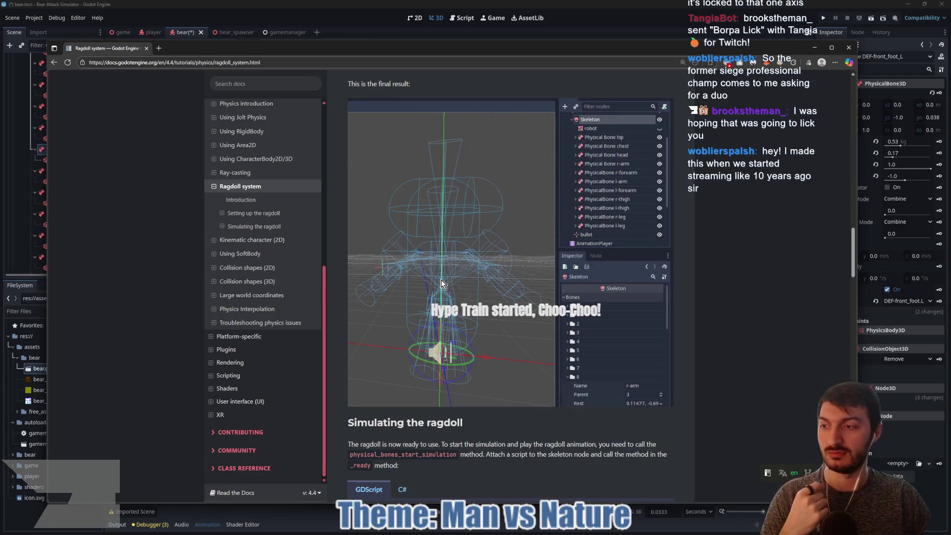
pyautogui.scroll(10, 442, 283)
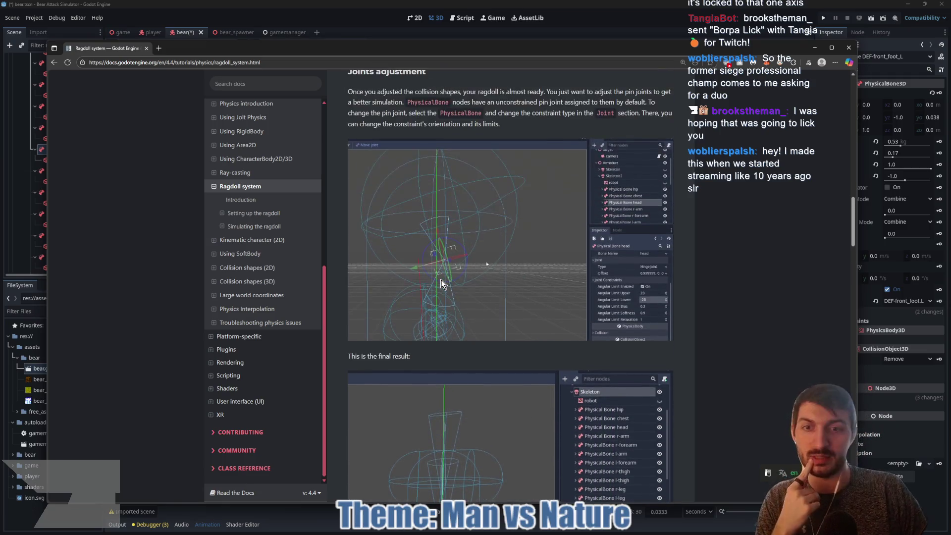
pyautogui.scroll(2, 442, 284)
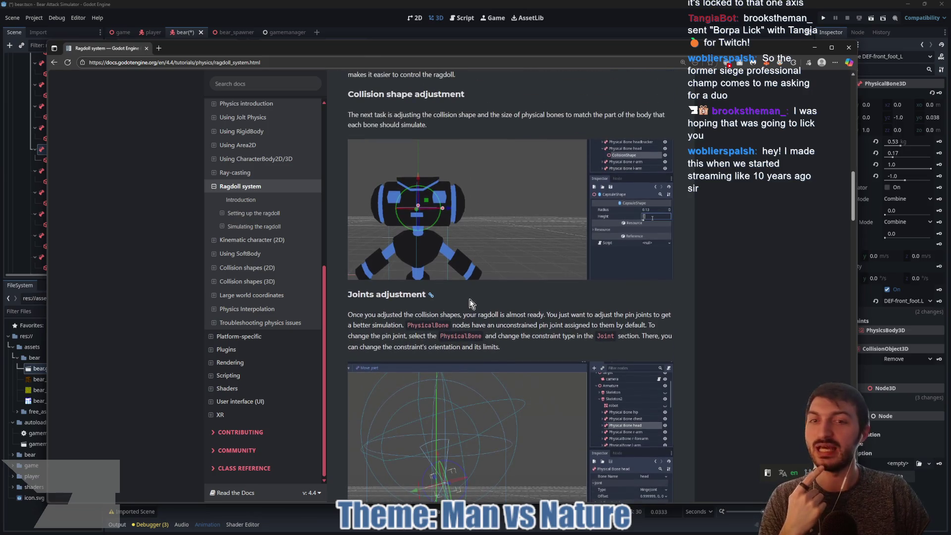
pyautogui.scroll(6, 508, 328)
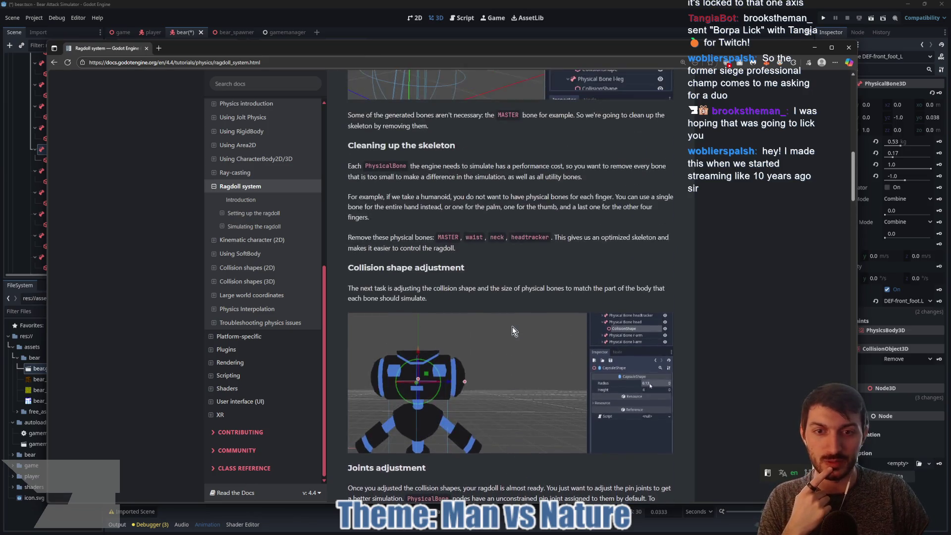
pyautogui.scroll(4, 509, 327)
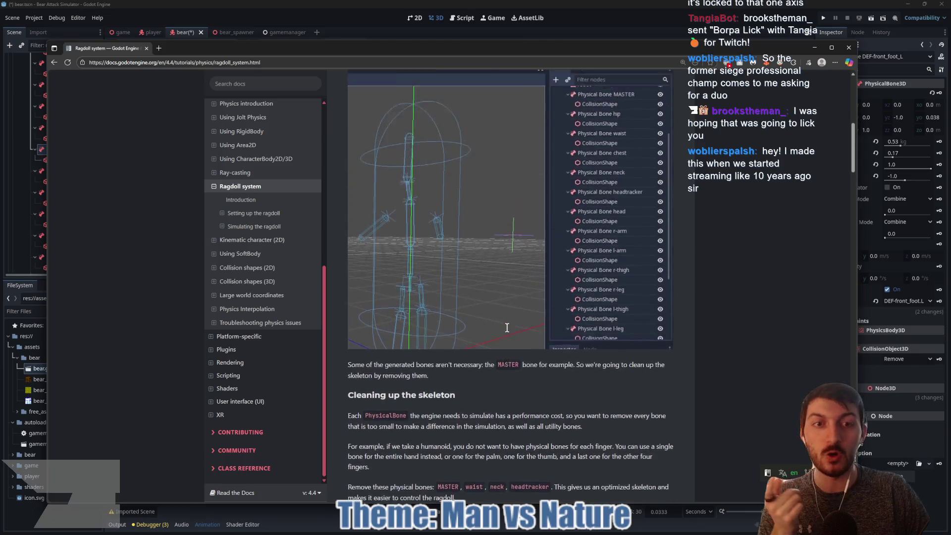
pyautogui.scroll(3, 506, 323)
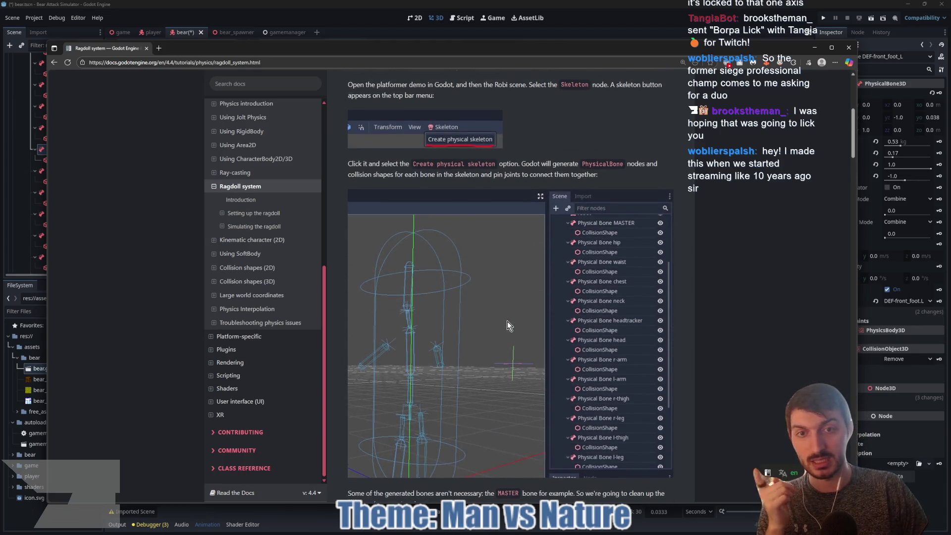
pyautogui.scroll(1, 507, 320)
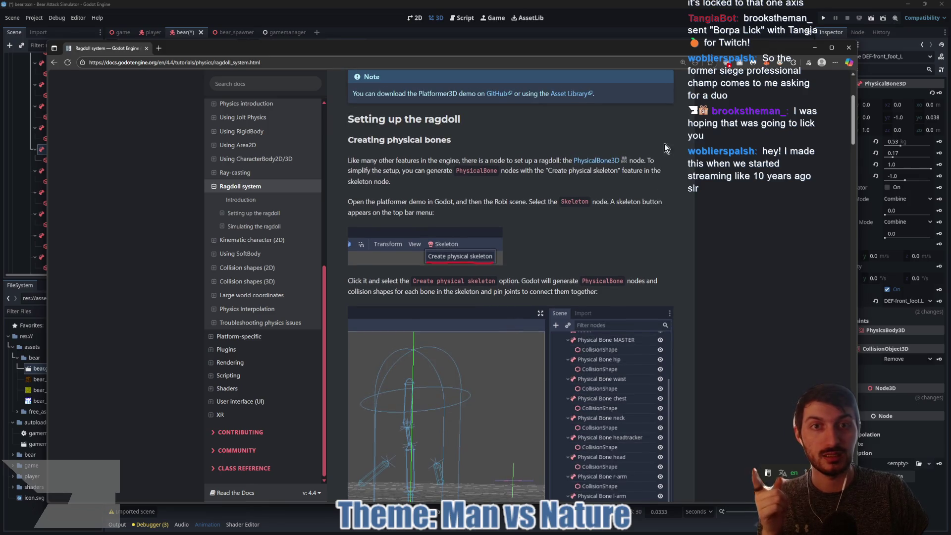
pyautogui.click(612, 18)
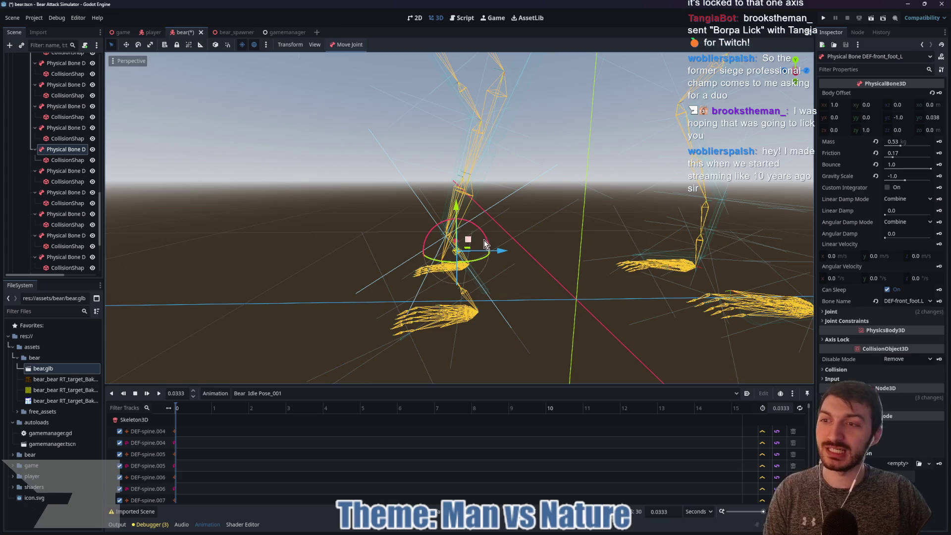
pyautogui.moveTo(436, 237)
pyautogui.mouseDown()
pyautogui.moveTo(504, 242)
pyautogui.moveTo(495, 242)
pyautogui.mouseUp()
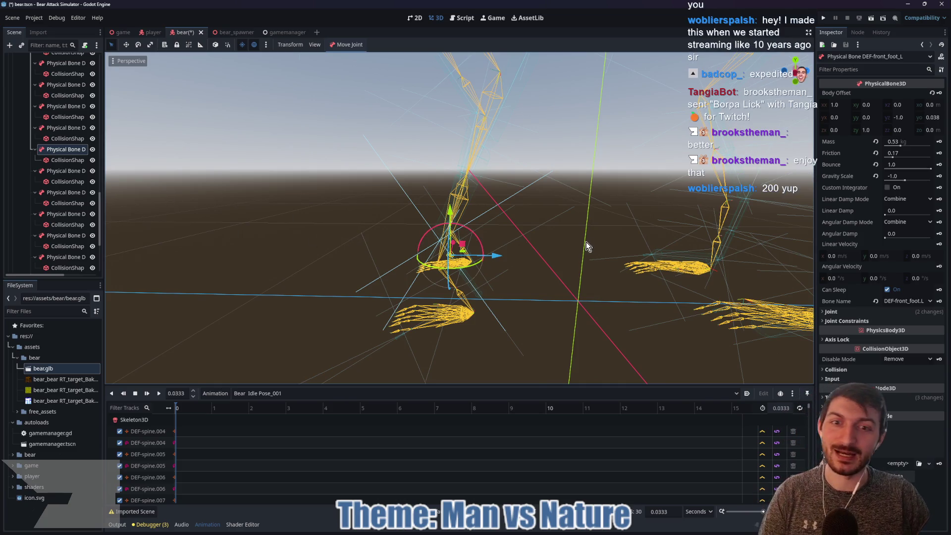
pyautogui.click(70, 128)
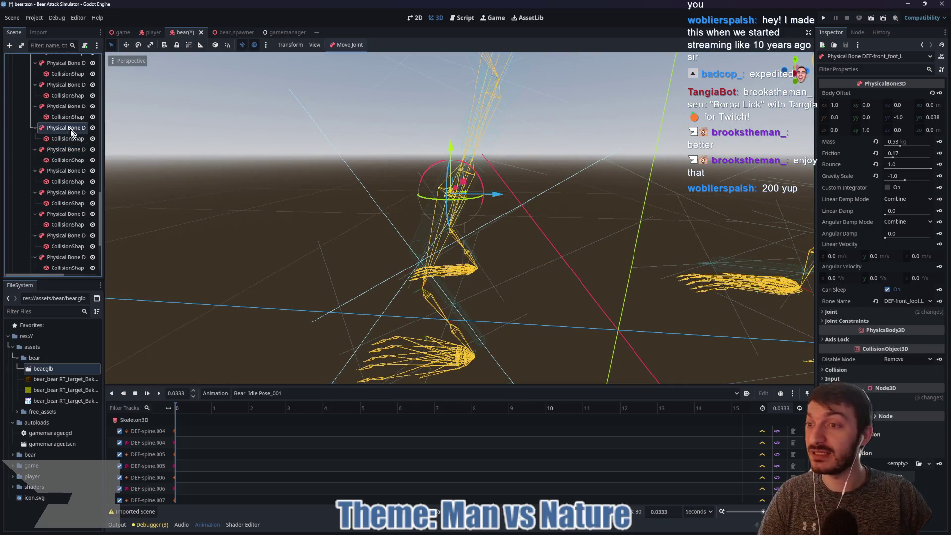
pyautogui.moveTo(343, 206)
pyautogui.mouseDown()
pyautogui.moveTo(383, 220)
pyautogui.moveTo(367, 224)
pyautogui.mouseUp()
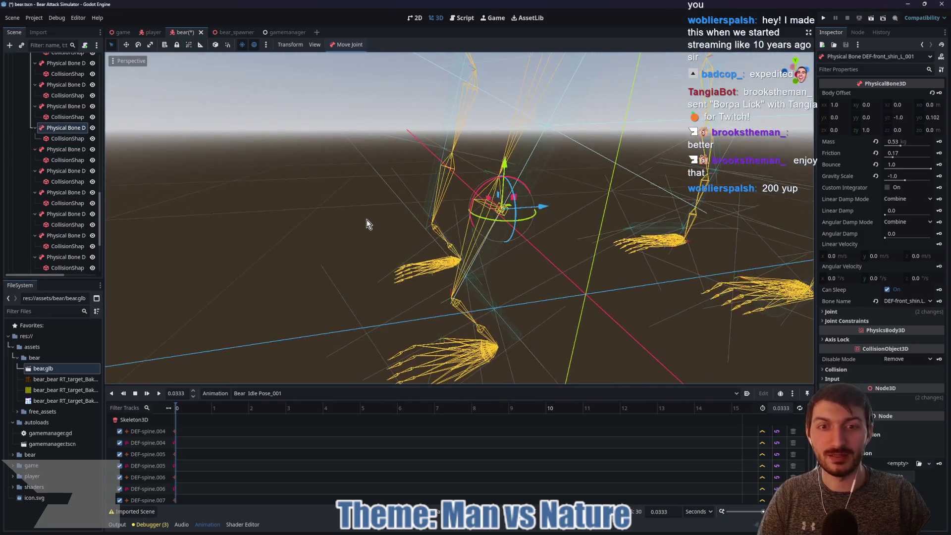
pyautogui.scroll(-3, 405, 208)
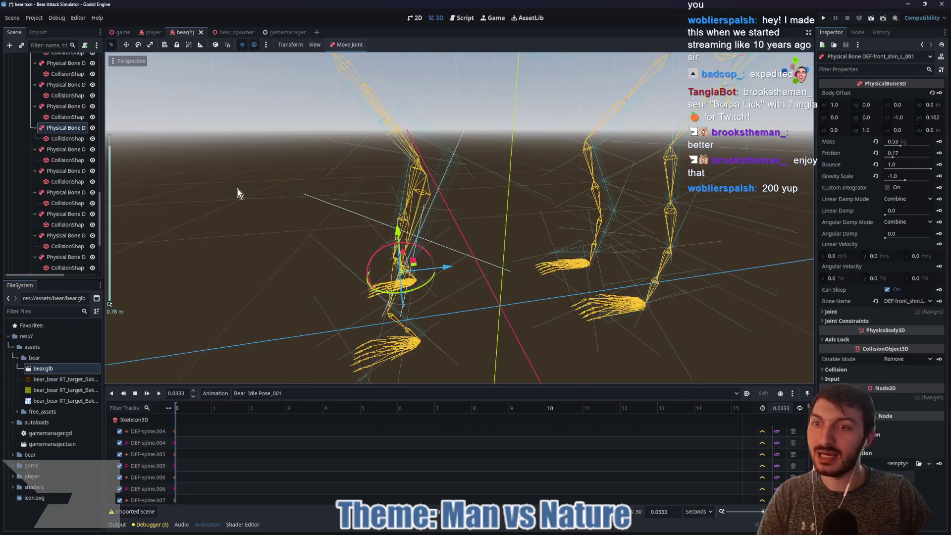
pyautogui.click(66, 106)
pyautogui.moveTo(243, 198)
pyautogui.mouseDown()
pyautogui.moveTo(237, 207)
pyautogui.moveTo(192, 188)
pyautogui.mouseUp()
pyautogui.click(58, 87)
pyautogui.moveTo(131, 151); pyautogui.dragTo(274, 189)
pyautogui.scroll(5, 60, 124)
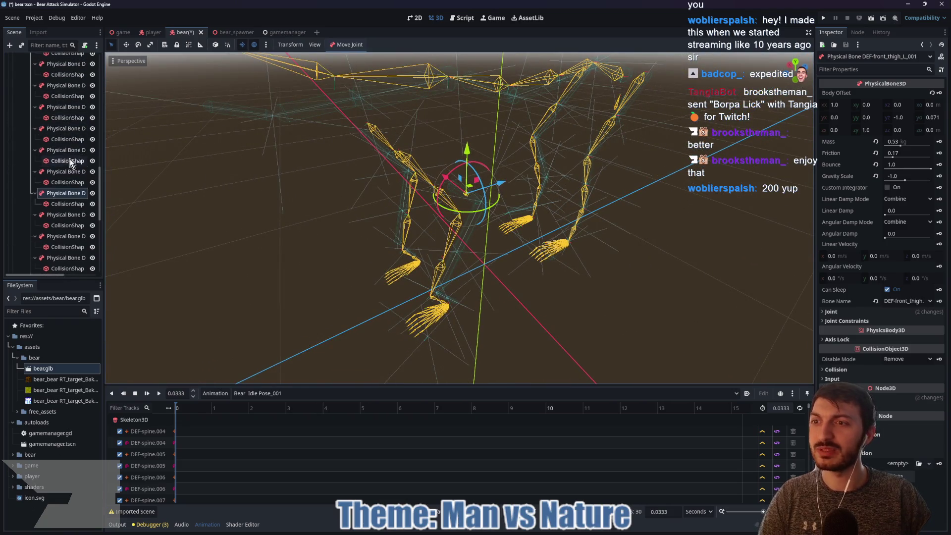
pyautogui.click(58, 174)
pyautogui.moveTo(248, 173)
pyautogui.mouseDown()
pyautogui.moveTo(301, 157)
pyautogui.moveTo(566, 181)
pyautogui.moveTo(597, 159)
pyautogui.moveTo(450, 141)
pyautogui.mouseUp()
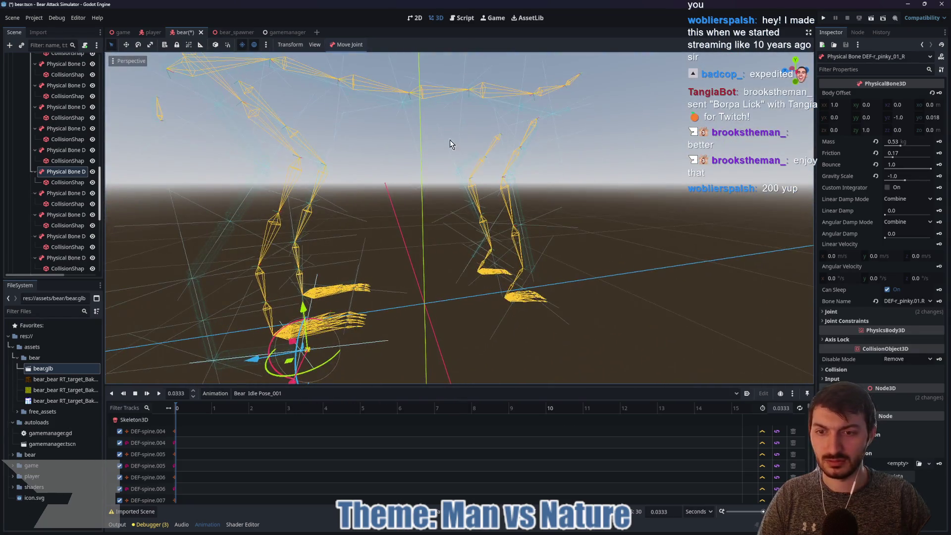
# Delete DEF-r_pinky_01_R and DEF-toe_R together, confirming the removal
pyautogui.keyDown('ctrl'); pyautogui.click(56, 151); pyautogui.keyUp('ctrl')
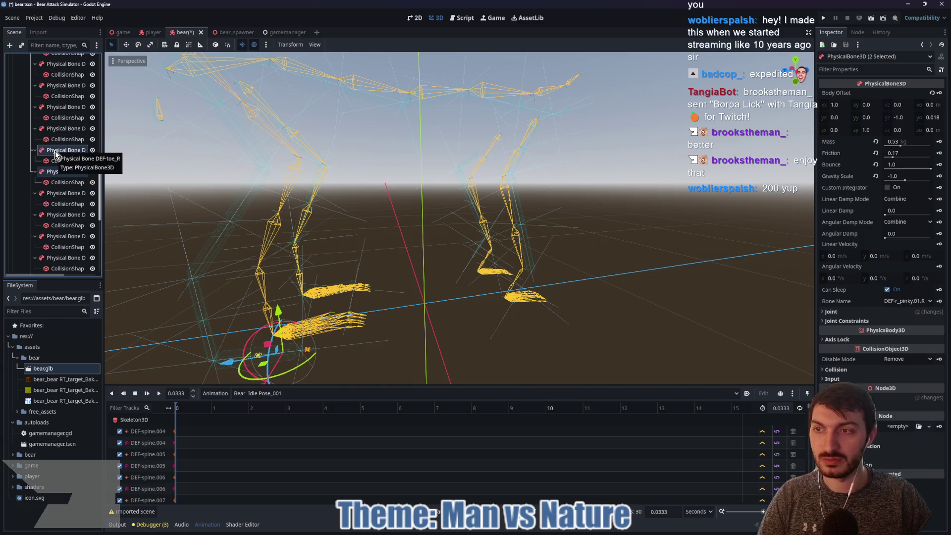
pyautogui.press('Delete')
pyautogui.click(455, 278)
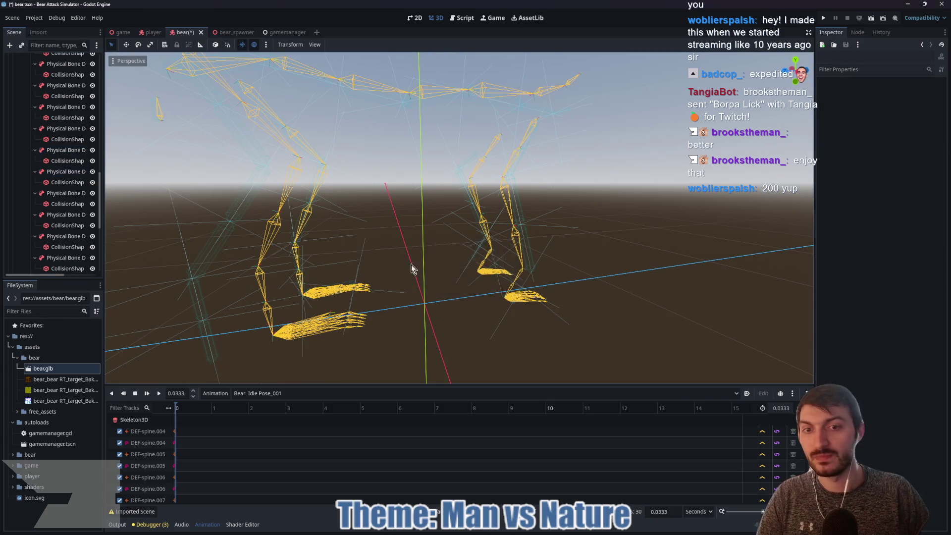
# Inspect right hind-leg bones DEF-foot_R, DEF-shin_R_001, DEF-shin.R, DEF-thigh_R_001 and DEF-thigh_R
pyautogui.scroll(-3, 396, 263)
pyautogui.scroll(-3, 316, 207)
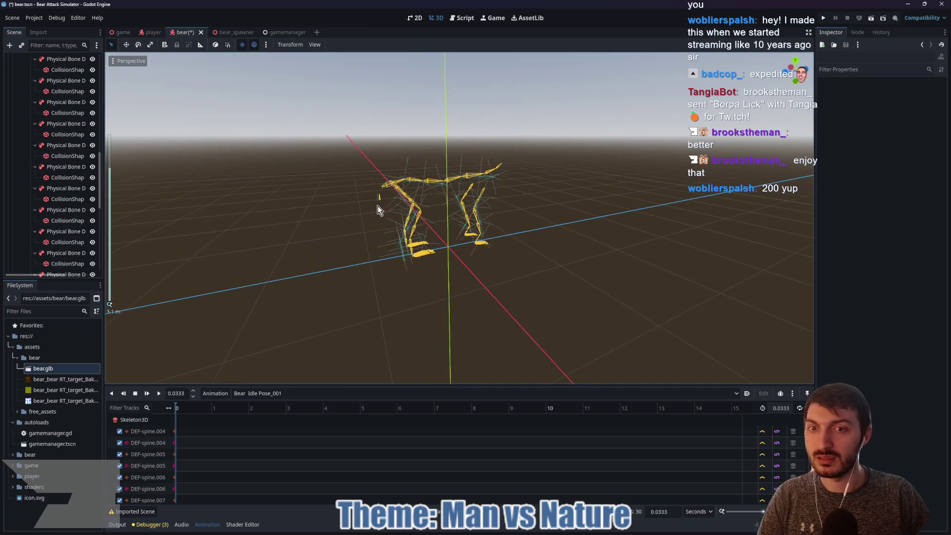
pyautogui.scroll(3, 378, 206)
pyautogui.click(61, 189)
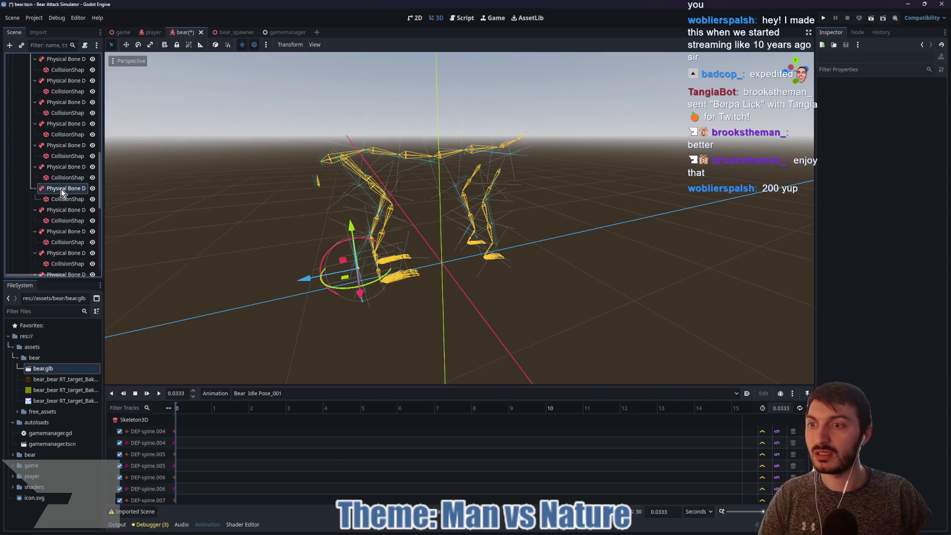
pyautogui.scroll(4, 346, 255)
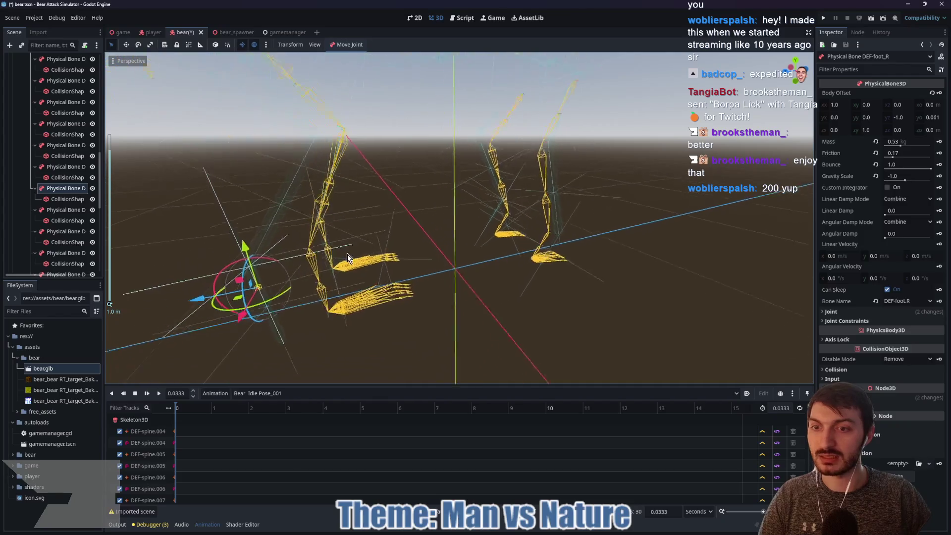
pyautogui.click(71, 169)
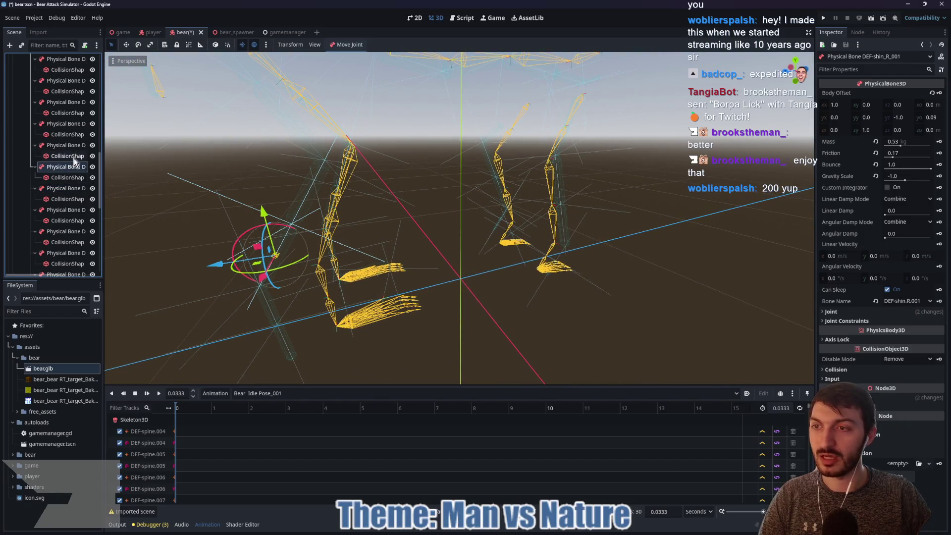
pyautogui.click(66, 145)
pyautogui.scroll(-3, 188, 185)
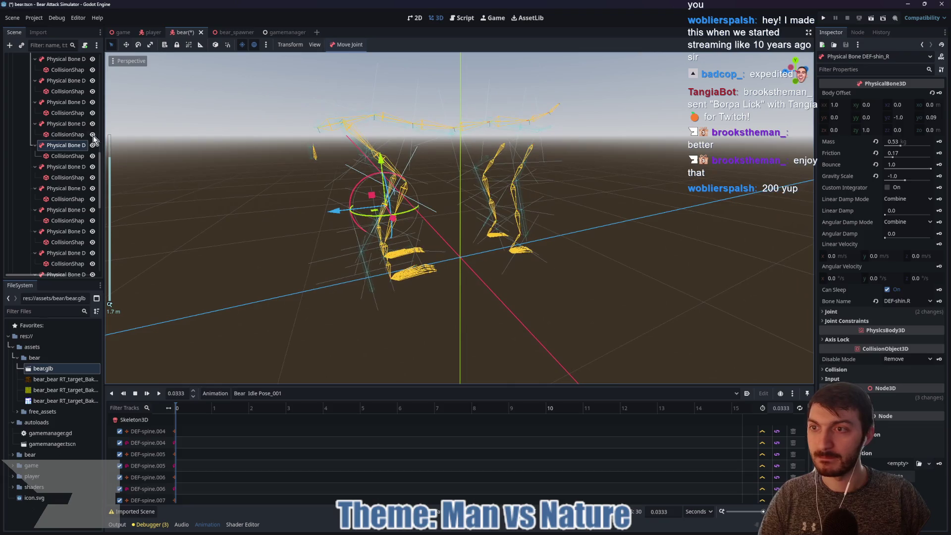
pyautogui.click(55, 123)
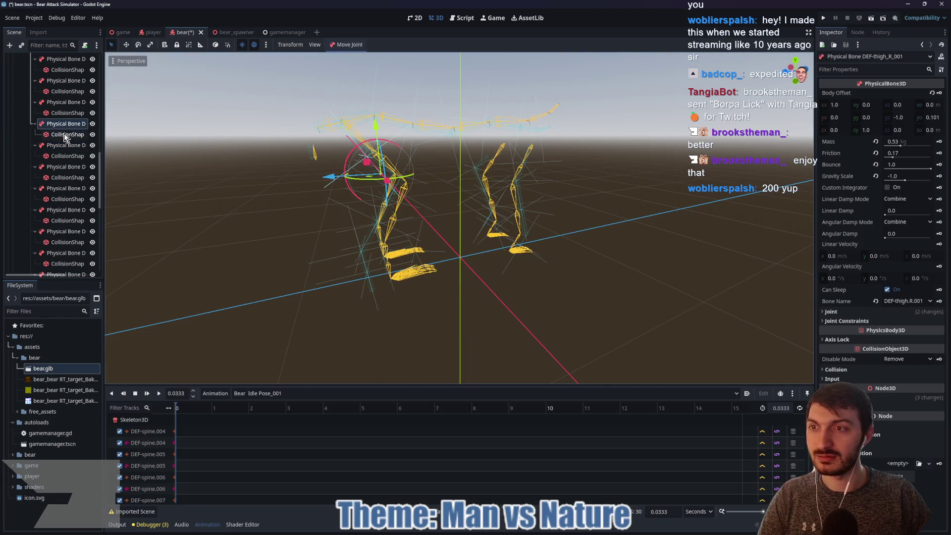
pyautogui.scroll(2, 66, 135)
pyautogui.click(65, 156)
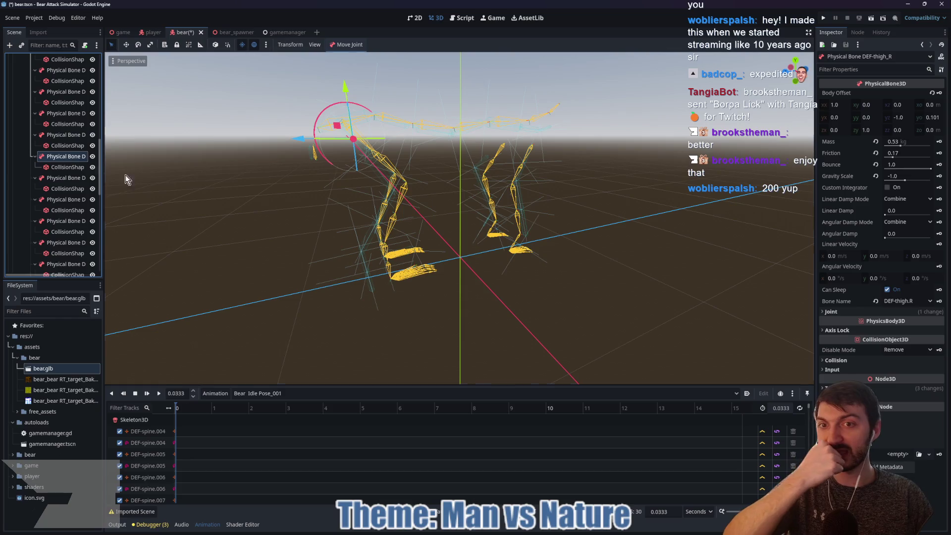
# Select DEF-r_index_01_L together with the left toe and other paw bones
pyautogui.click(60, 134)
pyautogui.scroll(4, 425, 233)
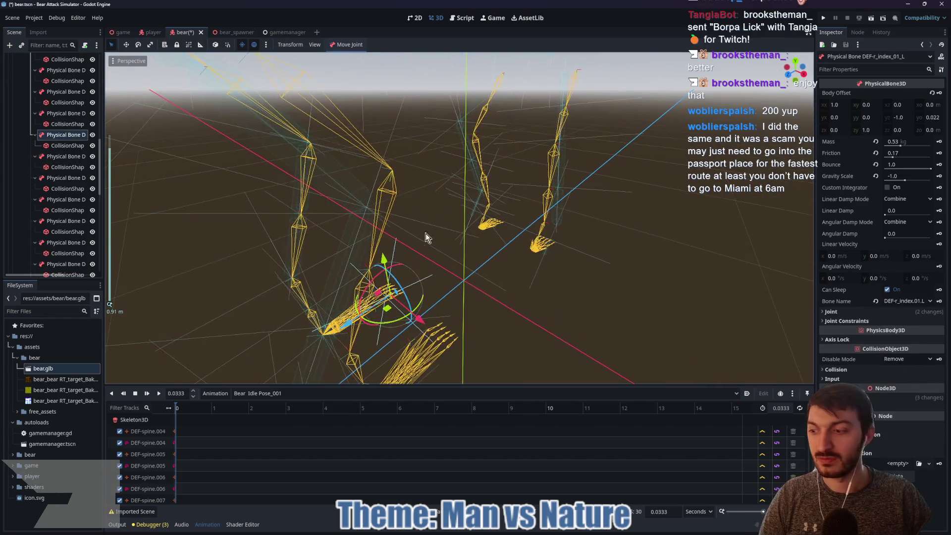
pyautogui.moveTo(430, 262); pyautogui.dragTo(188, 237)
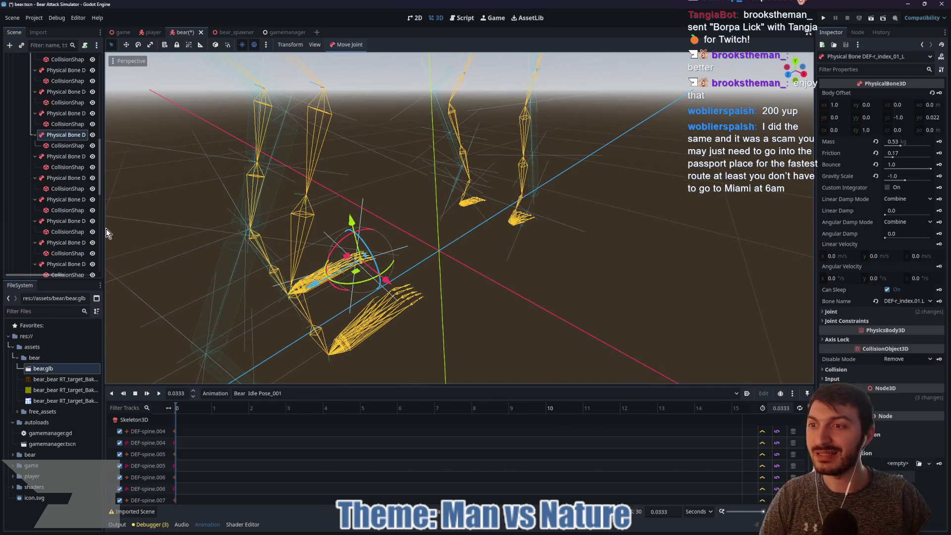
pyautogui.scroll(2, 55, 165)
pyautogui.keyDown('ctrl'); pyautogui.click(57, 141); pyautogui.keyUp('ctrl')
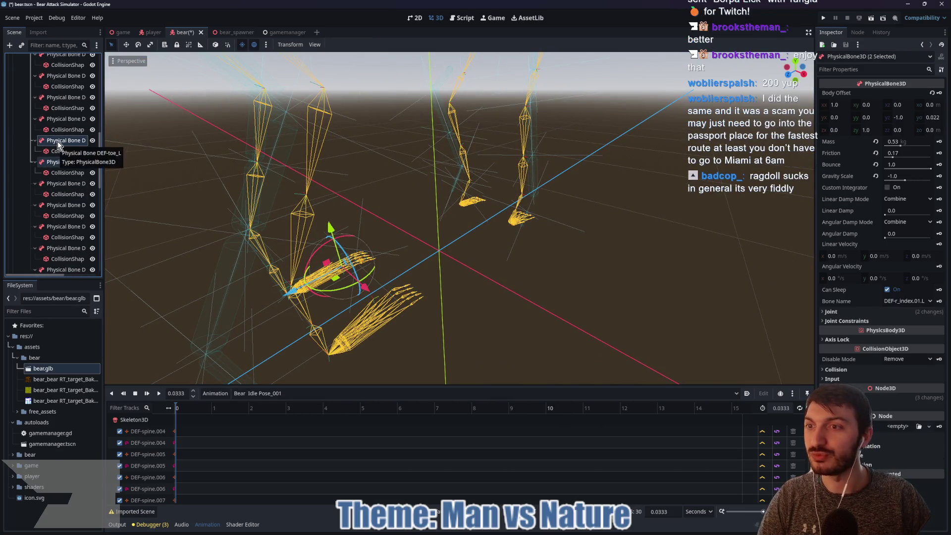
pyautogui.keyDown('ctrl'); pyautogui.click(56, 119); pyautogui.keyUp('ctrl')
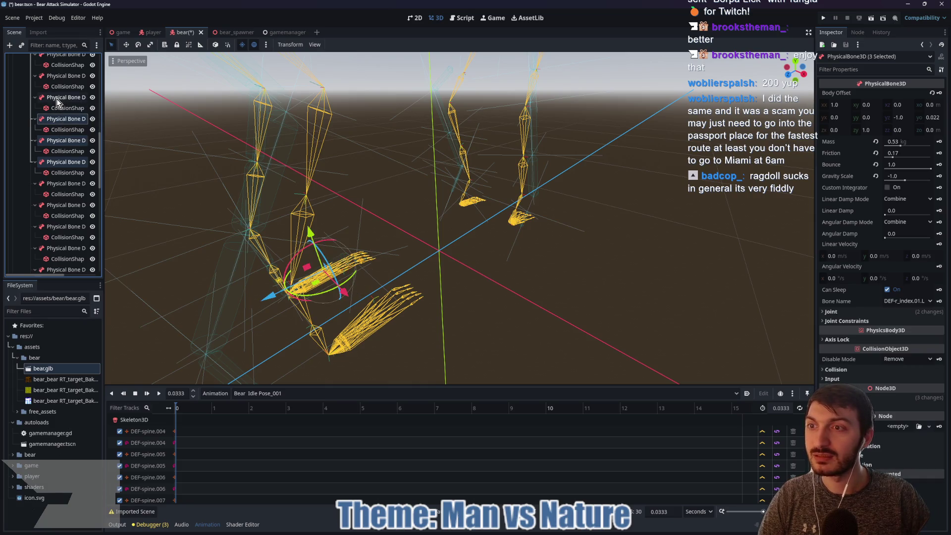
pyautogui.keyDown('ctrl'); pyautogui.click(57, 100); pyautogui.keyUp('ctrl')
pyautogui.moveTo(177, 240); pyautogui.dragTo(364, 212)
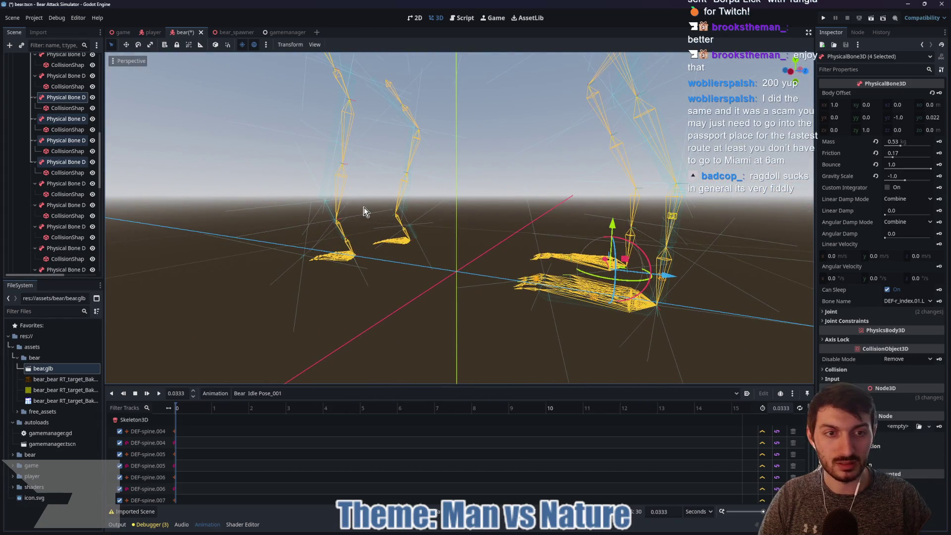
# Deselect two bones, delete the remaining two finger bones, and save the scene
pyautogui.keyDown('ctrl'); pyautogui.click(62, 97); pyautogui.keyUp('ctrl')
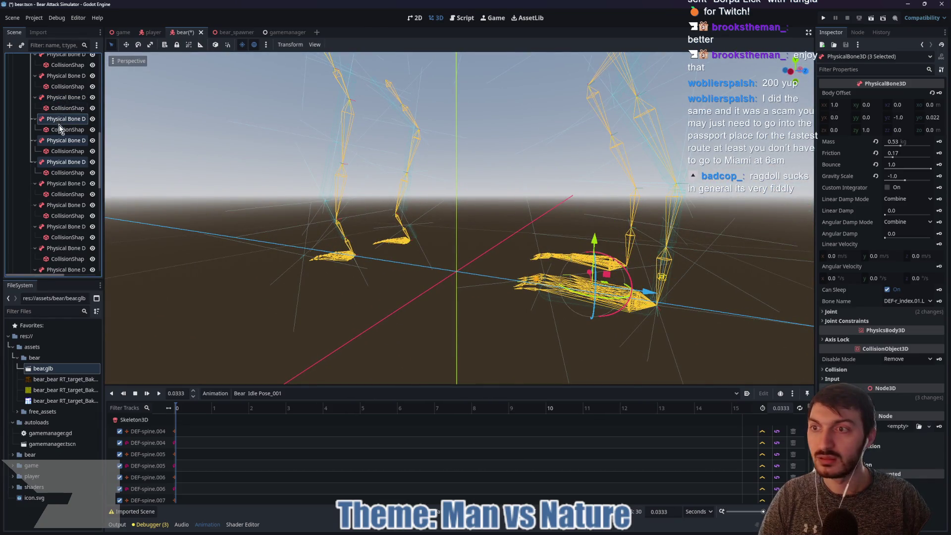
pyautogui.keyDown('ctrl'); pyautogui.click(58, 120); pyautogui.keyUp('ctrl')
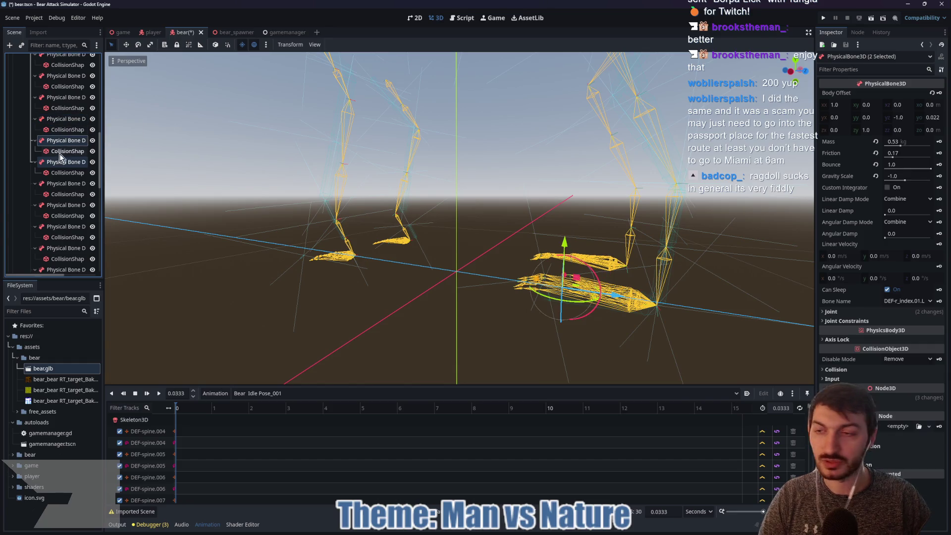
pyautogui.press('Delete')
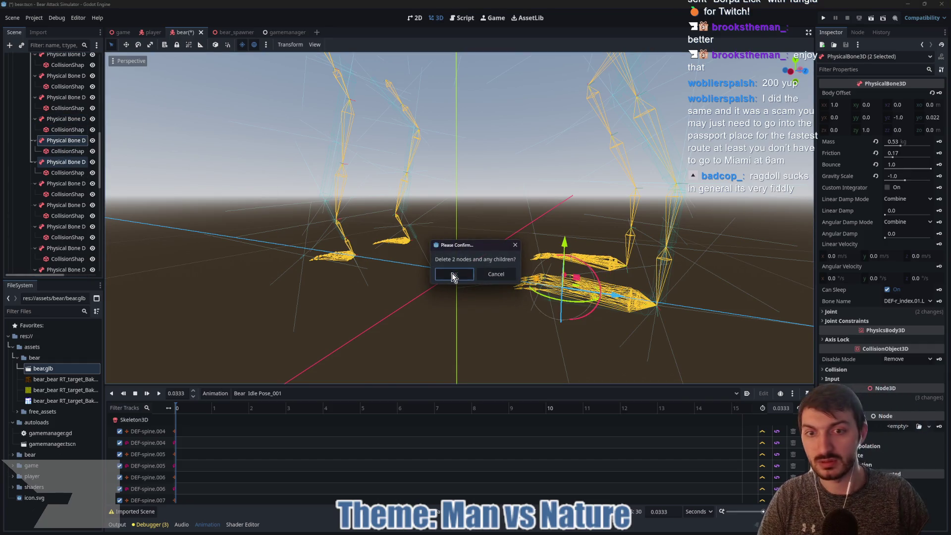
pyautogui.click(454, 273)
pyautogui.hotkey('ctrl', 's')
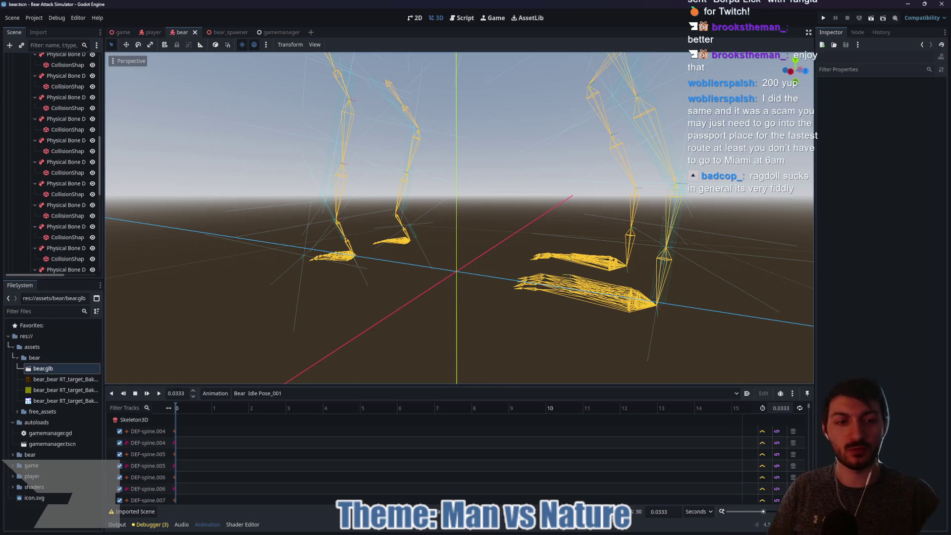
pyautogui.press('super+n')
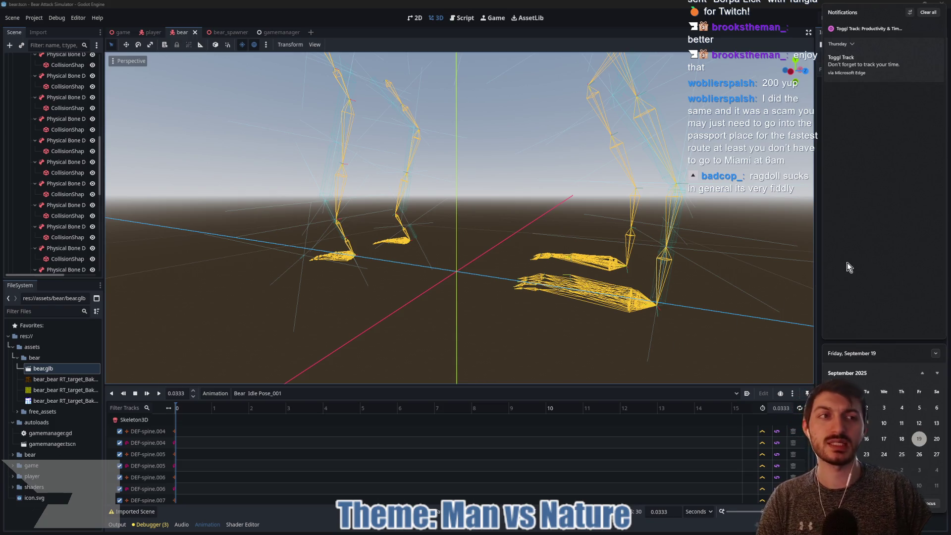
# Dismiss notifications and inspect left leg bones DEF-shin_L_001, DEF-shin_L, DEF-thigh_L_001 and DEF-thigh_L
pyautogui.click(471, 317)
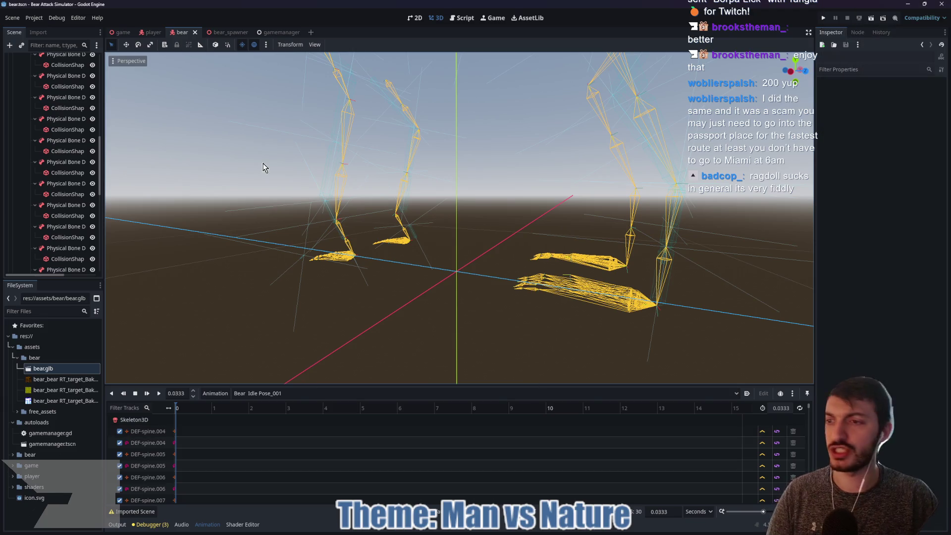
pyautogui.scroll(2, 69, 227)
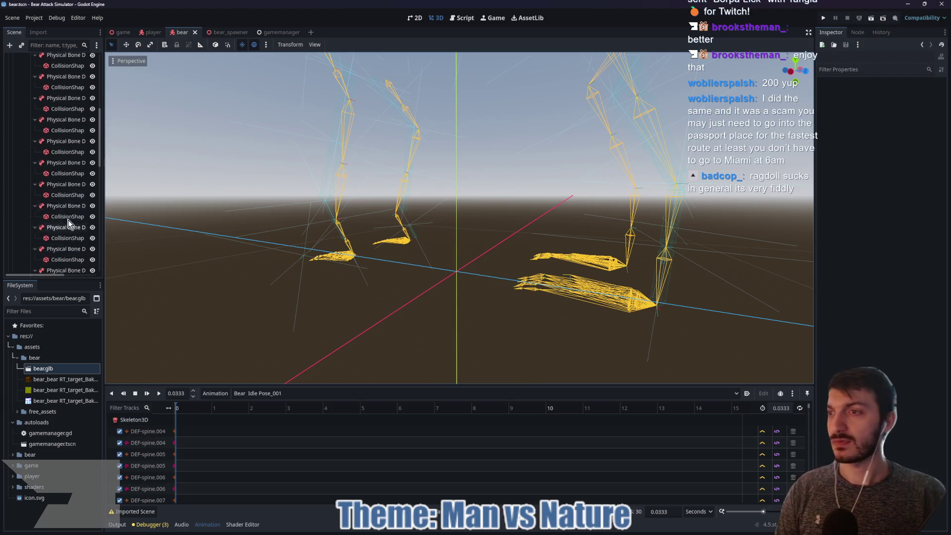
pyautogui.click(65, 239)
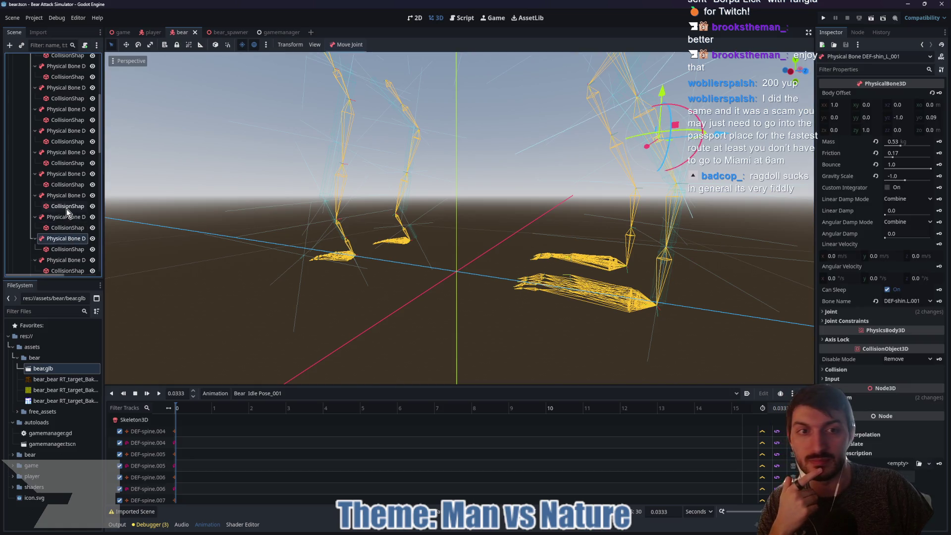
pyautogui.click(58, 218)
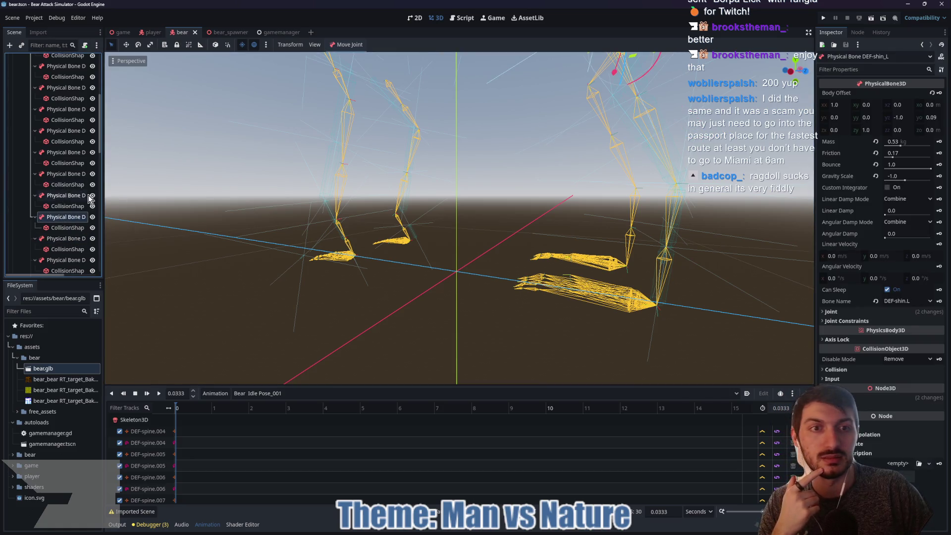
pyautogui.scroll(-3, 338, 162)
pyautogui.moveTo(217, 173); pyautogui.dragTo(264, 202)
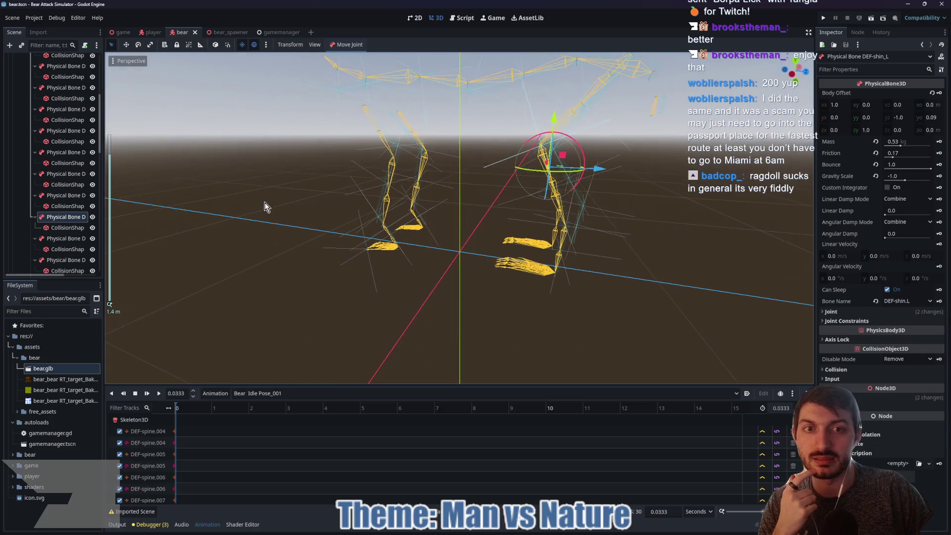
pyautogui.click(81, 196)
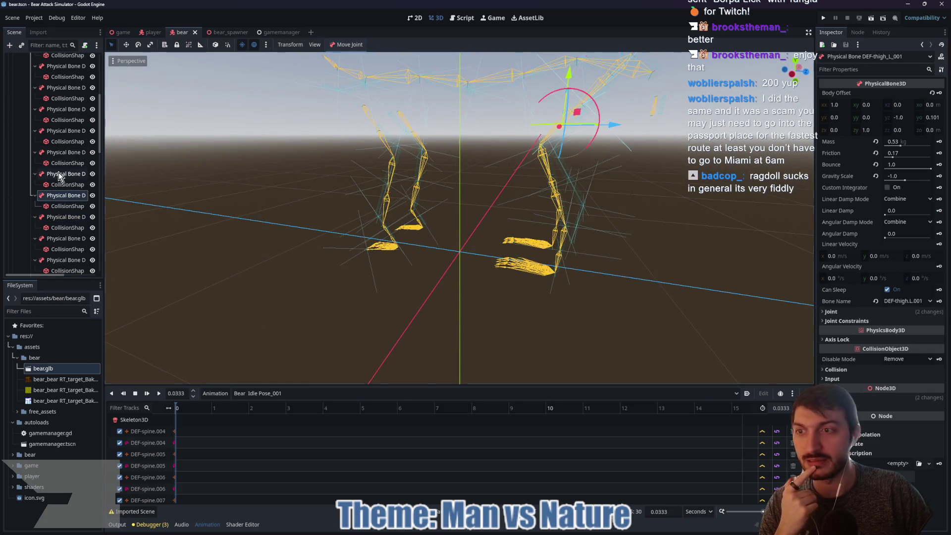
pyautogui.click(59, 173)
# Inspect spine bones DEF-spine_002, DEF-spine_010, DEF-spine_009, DEF-spine_008 and DEF-spine_004
pyautogui.moveTo(318, 163); pyautogui.dragTo(349, 179)
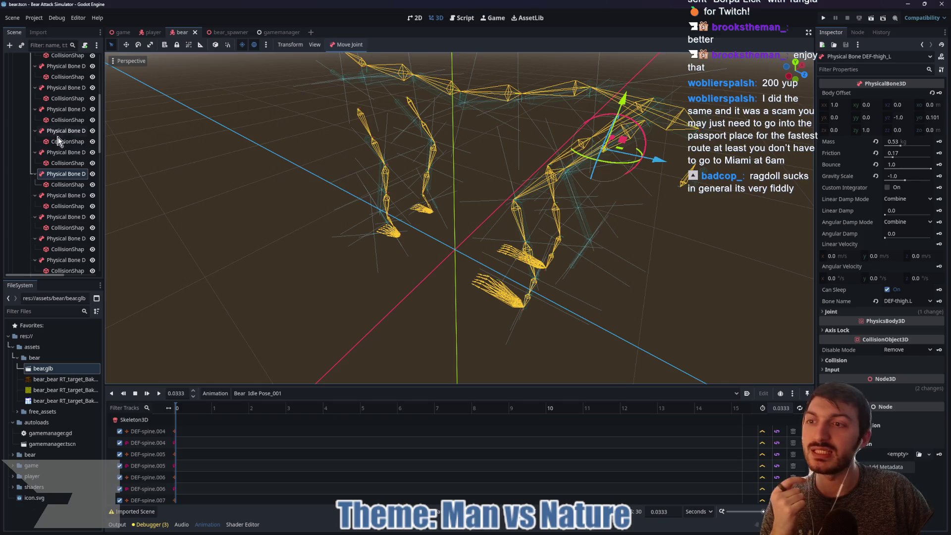
pyautogui.click(56, 153)
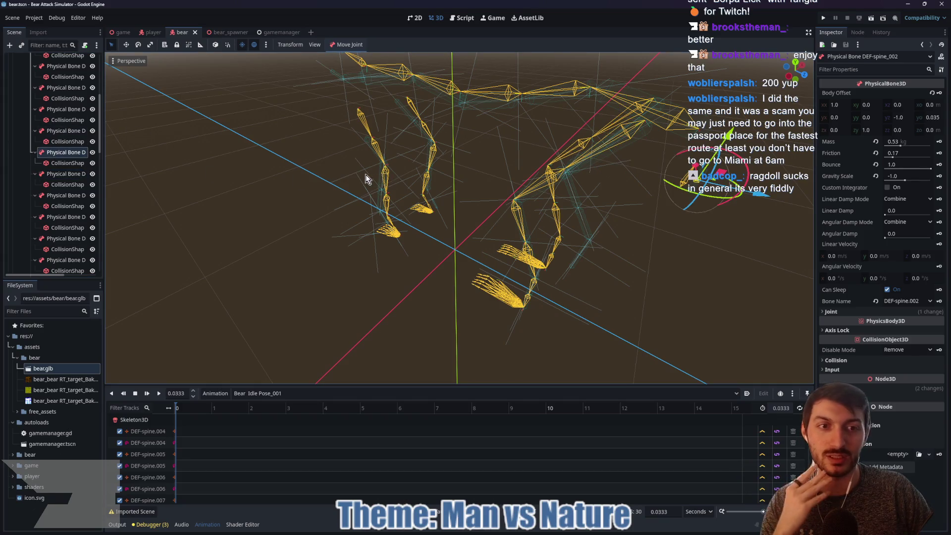
pyautogui.click(73, 129)
pyautogui.moveTo(307, 178); pyautogui.dragTo(404, 184)
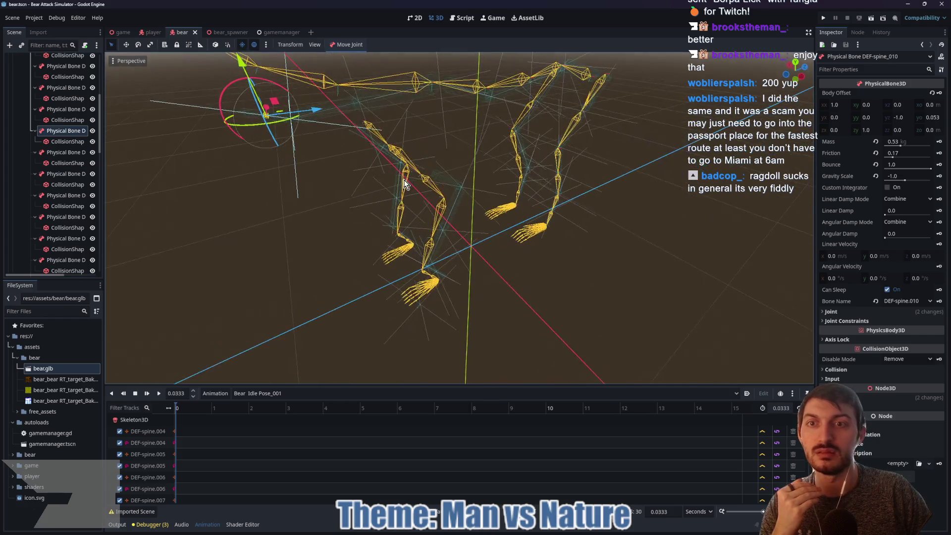
pyautogui.click(61, 109)
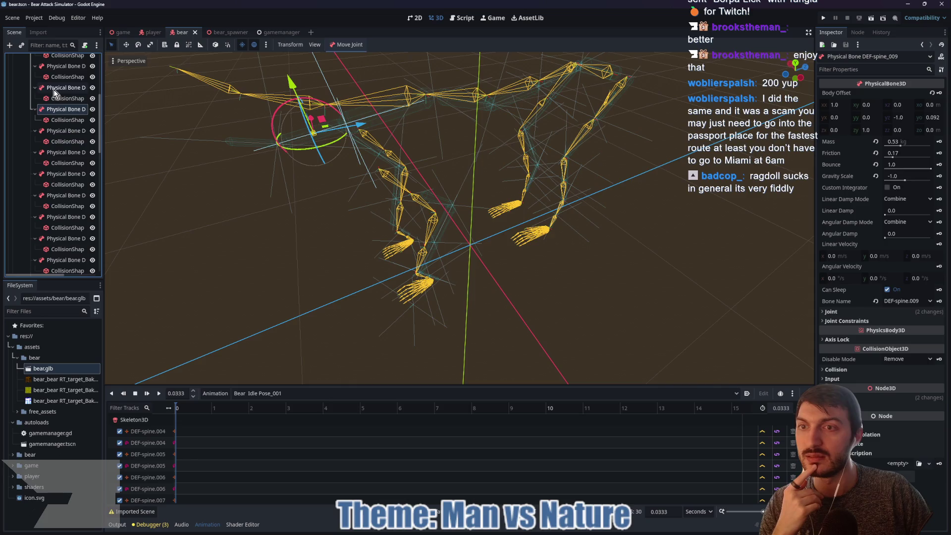
pyautogui.click(53, 88)
pyautogui.scroll(5, 64, 178)
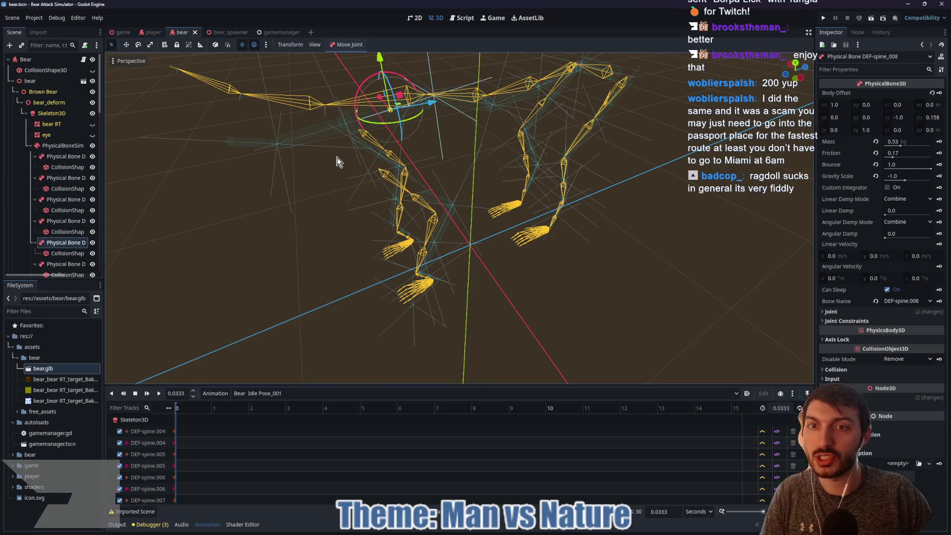
pyautogui.click(65, 156)
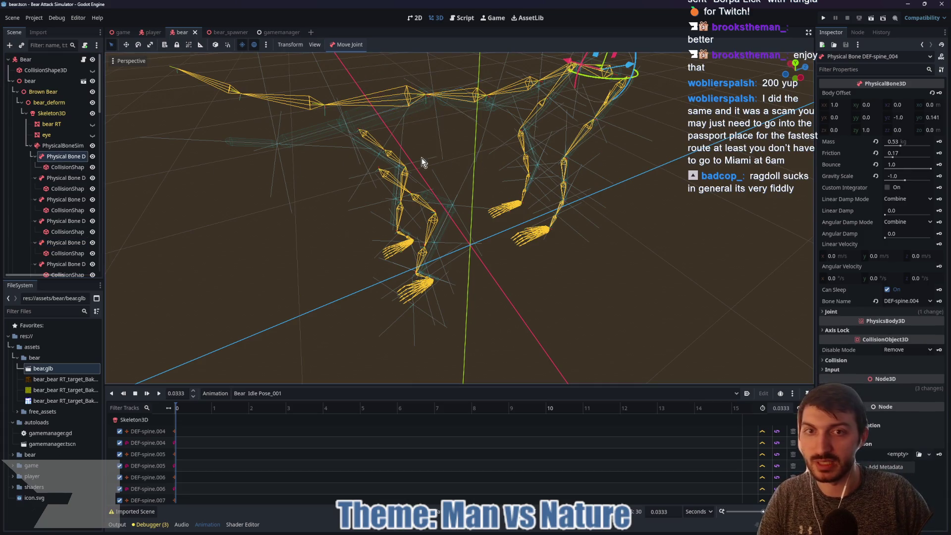
# Focus on DEF-spine_004's capsule collision shape, adjust the view, and save the scene
pyautogui.click(64, 167)
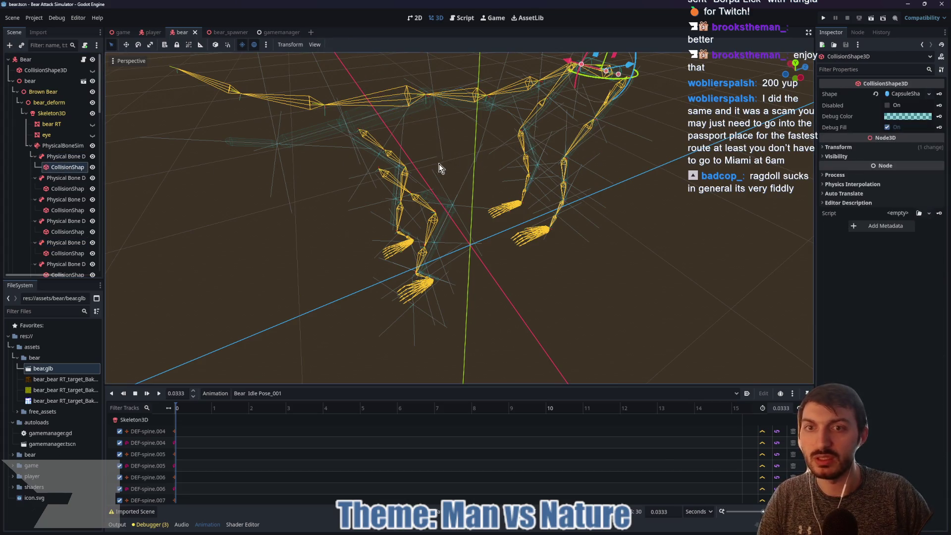
pyautogui.press('f')
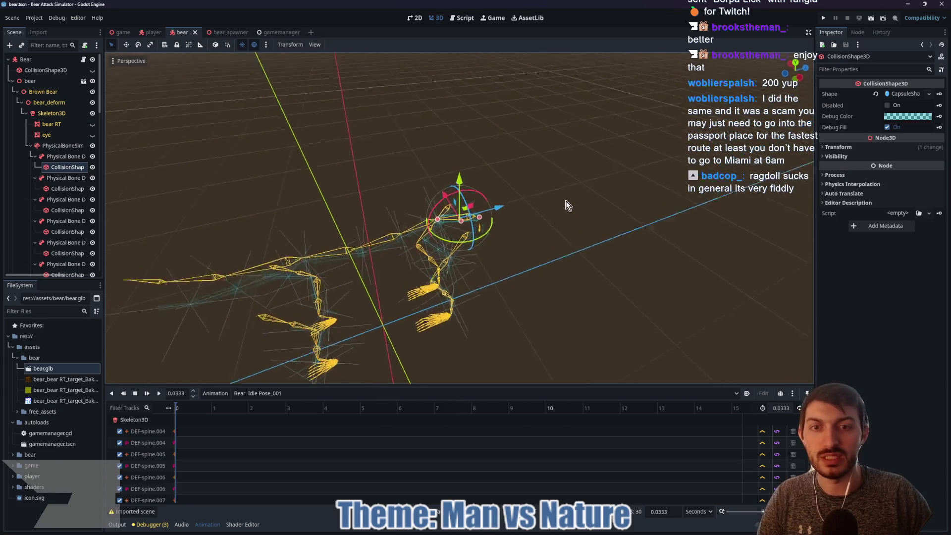
pyautogui.scroll(8, 387, 257)
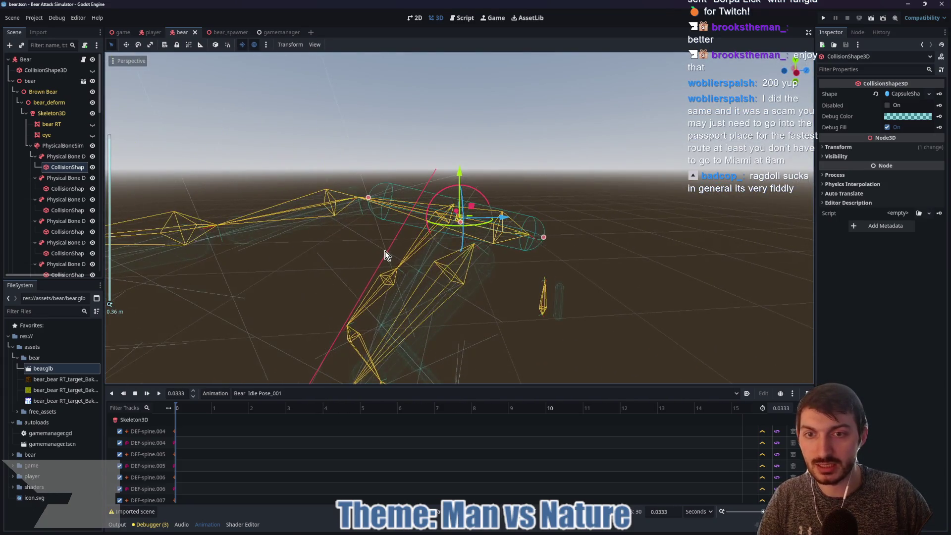
pyautogui.moveTo(319, 255)
pyautogui.mouseDown()
pyautogui.moveTo(367, 264)
pyautogui.moveTo(381, 204)
pyautogui.mouseUp()
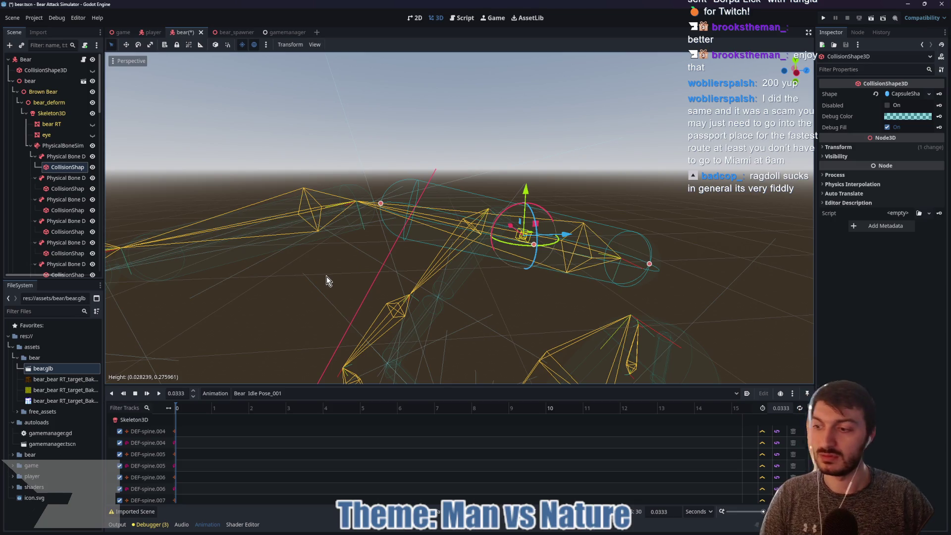
pyautogui.hotkey('ctrl', 's')
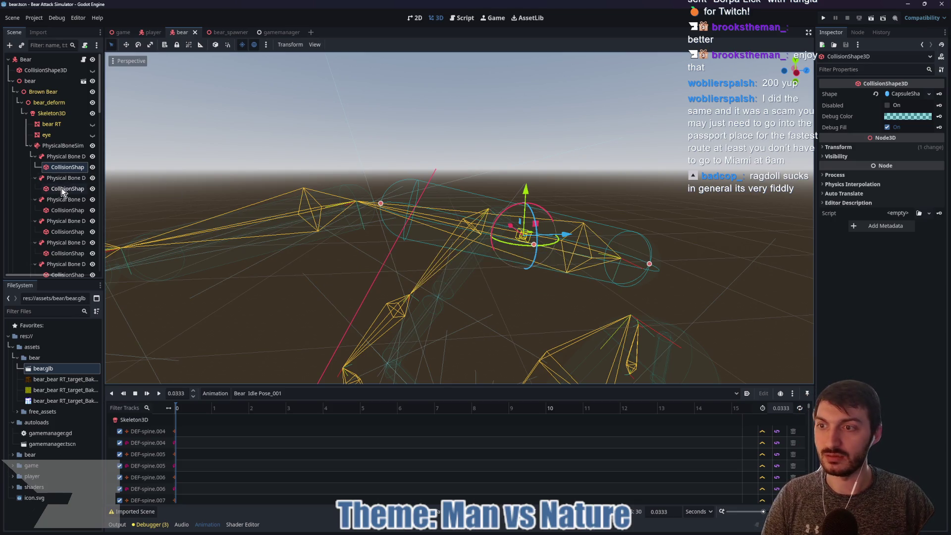
# Step through the next spine collision shapes and resize one capsule to about 0.227 height
pyautogui.click(61, 189)
pyautogui.press('f')
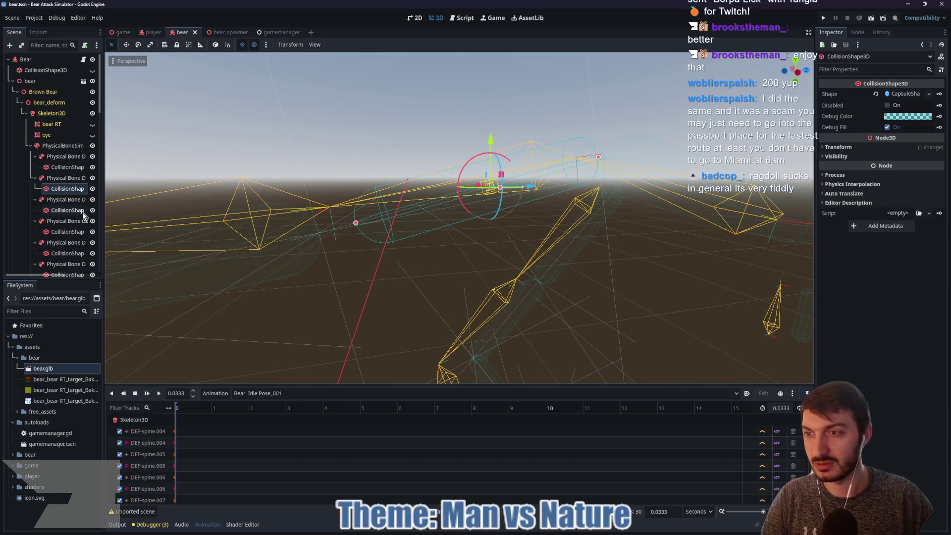
pyautogui.click(67, 210)
pyautogui.moveTo(271, 287)
pyautogui.mouseDown()
pyautogui.moveTo(554, 240)
pyautogui.moveTo(377, 228)
pyautogui.moveTo(402, 217)
pyautogui.mouseUp()
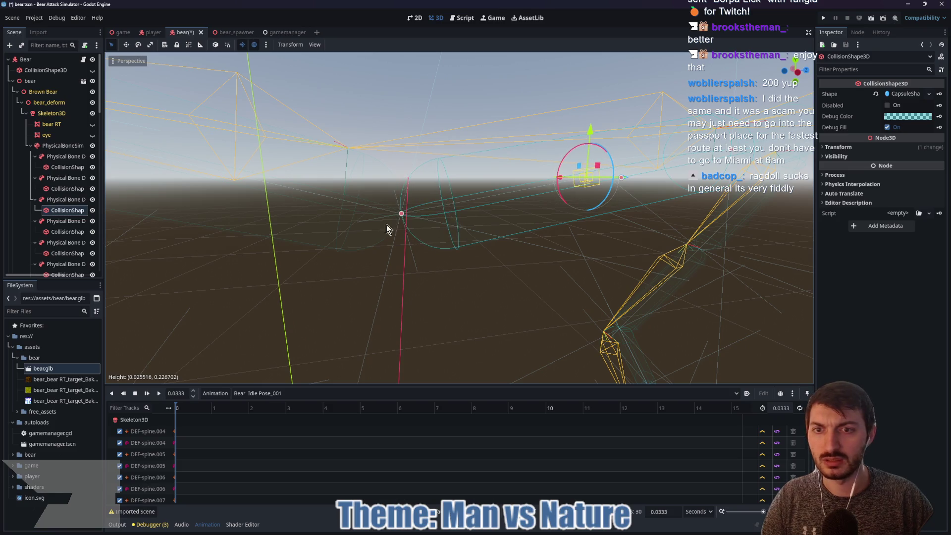
pyautogui.click(69, 220)
pyautogui.click(70, 231)
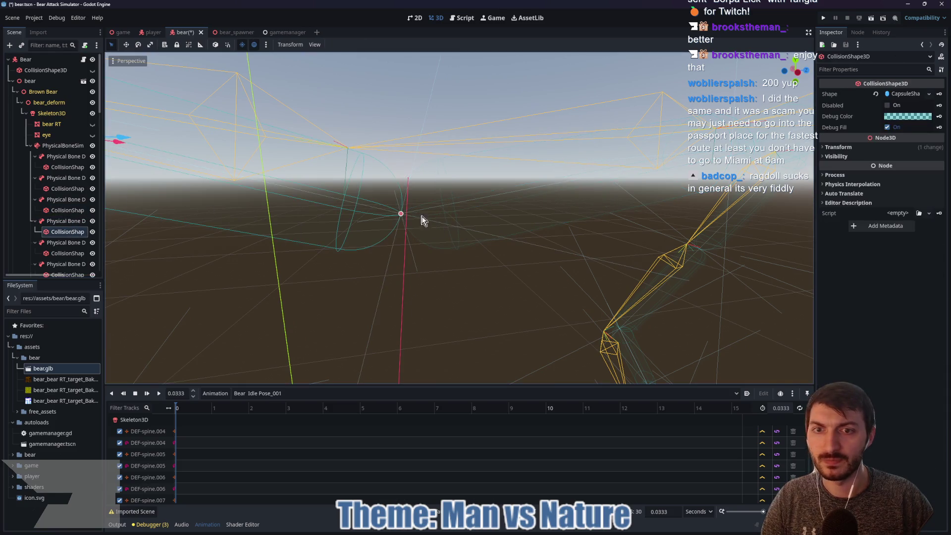
pyautogui.moveTo(402, 217); pyautogui.dragTo(374, 208)
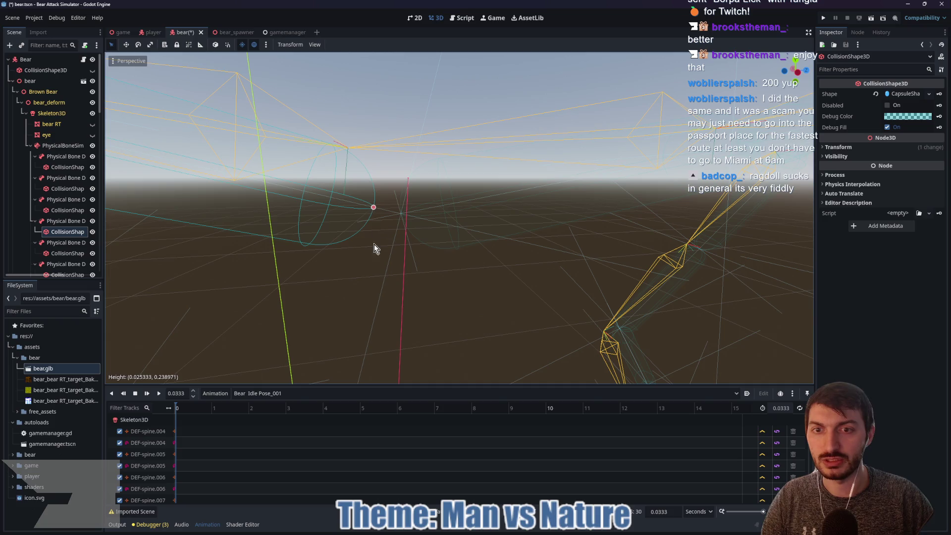
# Lengthen the next spine capsule to about 0.176 height so it covers its bone
pyautogui.click(64, 254)
pyautogui.press('f')
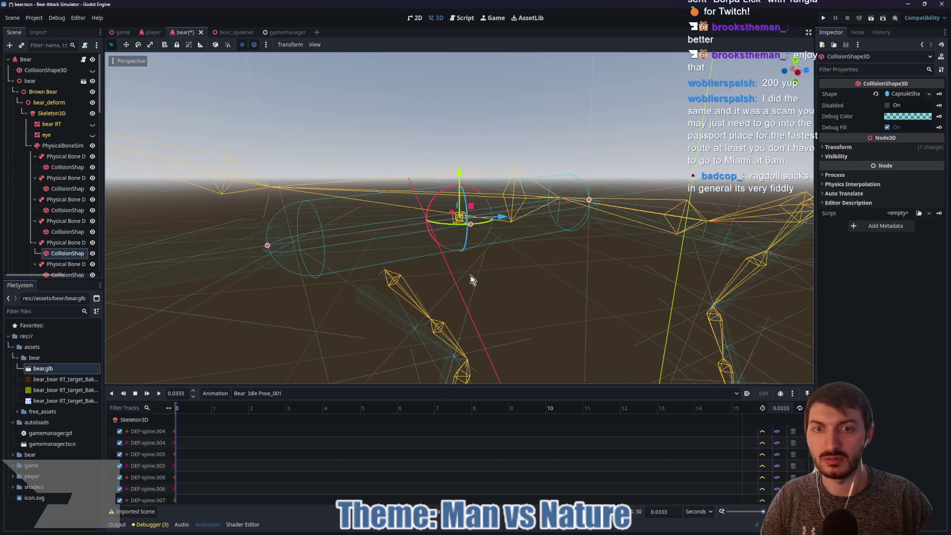
pyautogui.moveTo(476, 275)
pyautogui.mouseDown()
pyautogui.moveTo(569, 270)
pyautogui.moveTo(628, 251)
pyautogui.mouseUp()
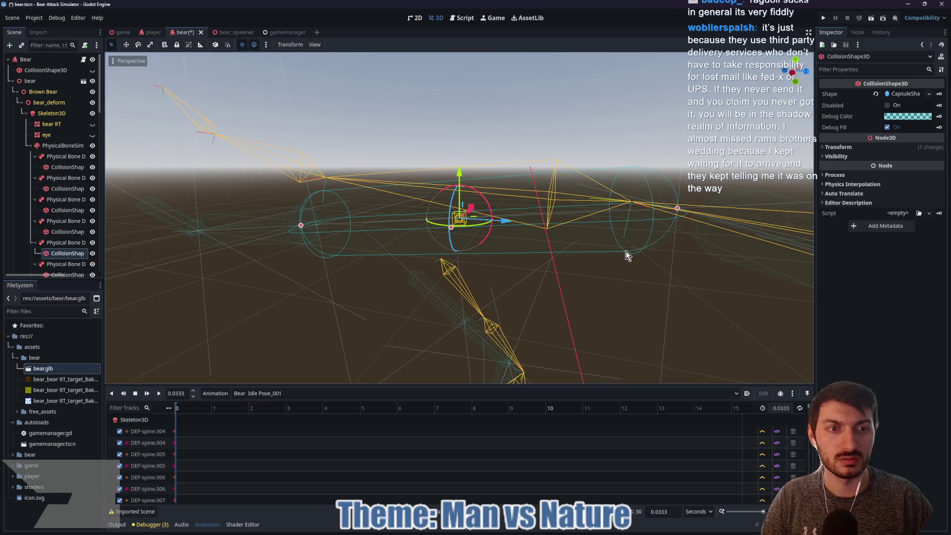
pyautogui.moveTo(705, 263); pyautogui.dragTo(608, 254)
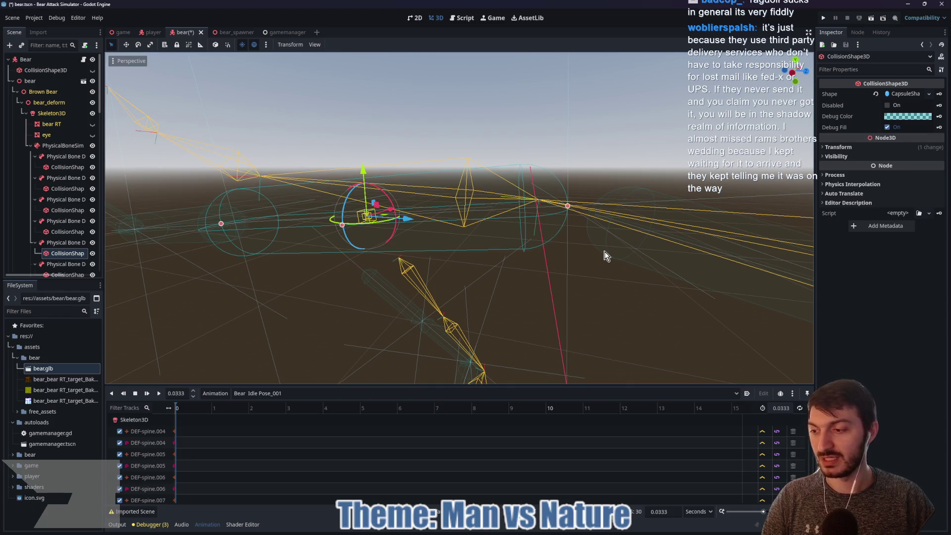
pyautogui.moveTo(427, 270)
pyautogui.mouseDown()
pyautogui.moveTo(406, 276)
pyautogui.moveTo(601, 278)
pyautogui.moveTo(568, 250)
pyautogui.mouseUp()
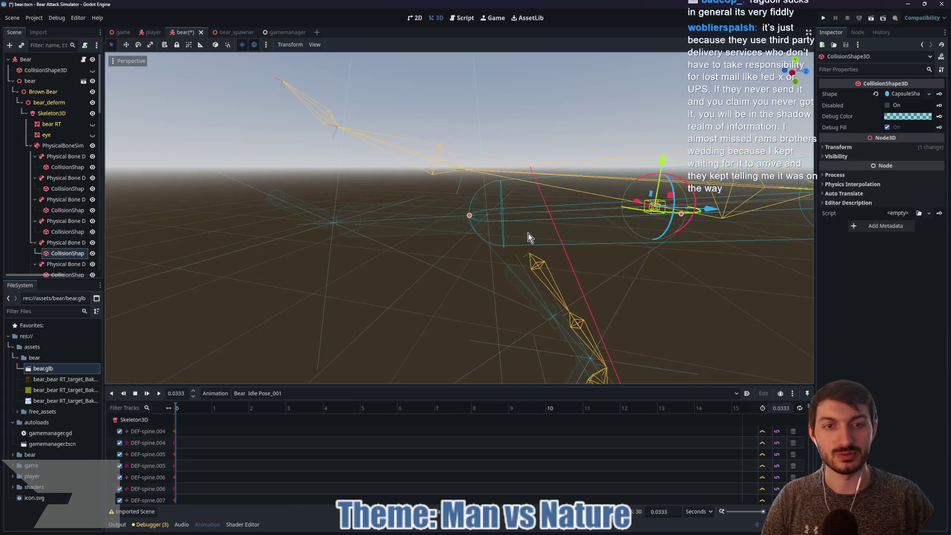
pyautogui.scroll(1, 535, 236)
pyautogui.moveTo(467, 215); pyautogui.dragTo(489, 213)
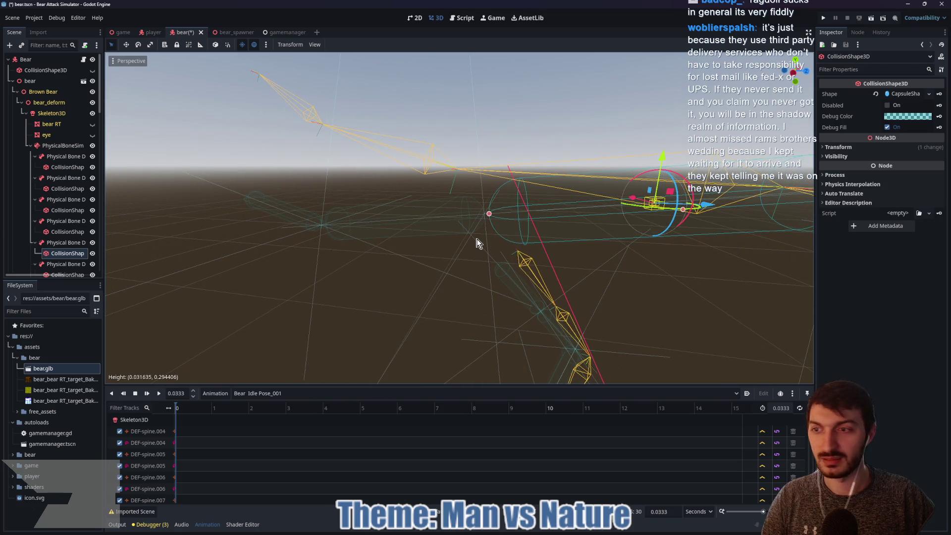
pyautogui.scroll(-1, 64, 258)
# Select the next bone's collision shape and orbit around its capsule
pyautogui.click(67, 248)
pyautogui.scroll(3, 451, 242)
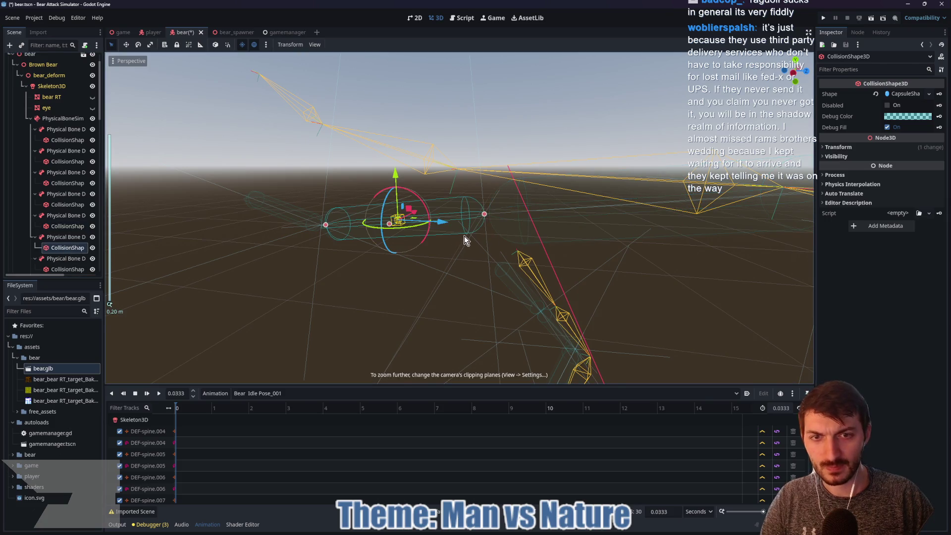
pyautogui.moveTo(535, 236)
pyautogui.mouseDown()
pyautogui.moveTo(350, 244)
pyautogui.moveTo(566, 216)
pyautogui.moveTo(598, 246)
pyautogui.mouseUp()
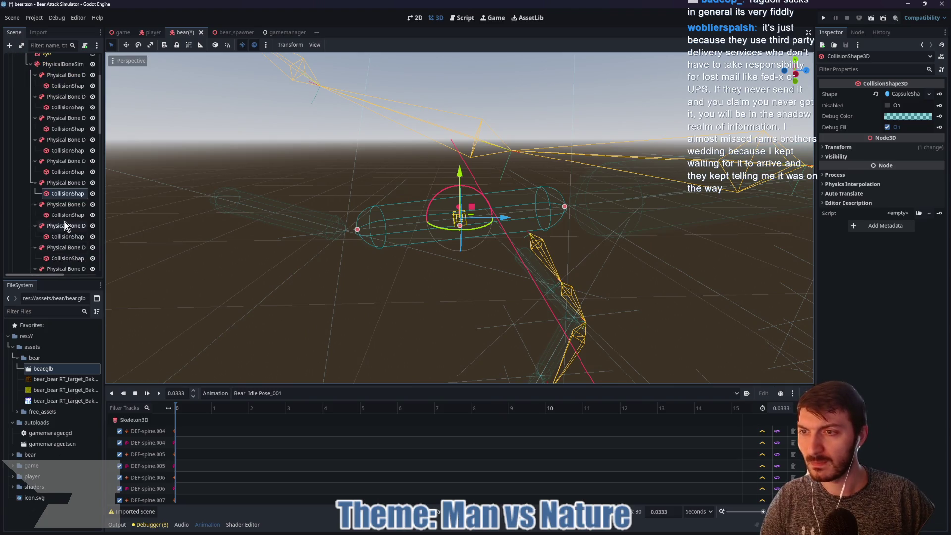
# Frame the next collision capsule and shorten it from its bottom end
pyautogui.click(64, 215)
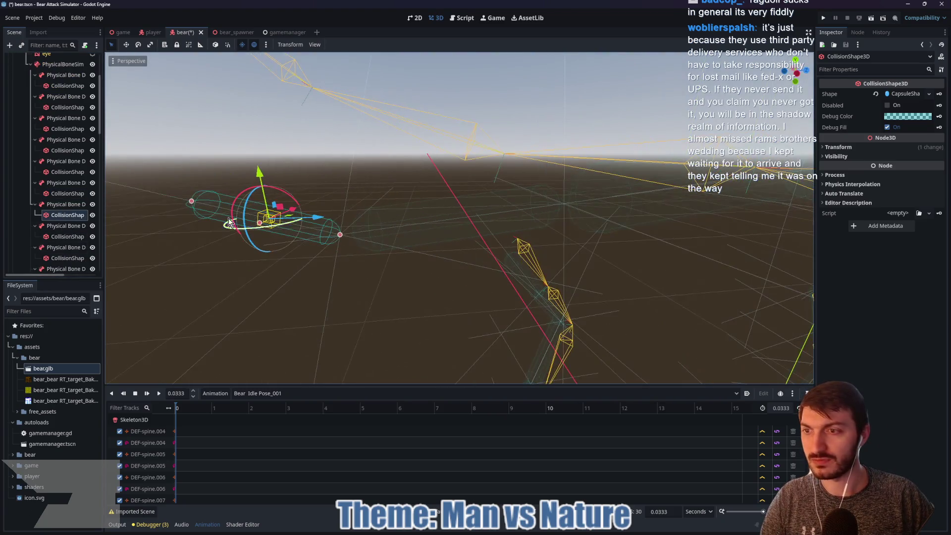
pyautogui.click(62, 237)
pyautogui.press('f')
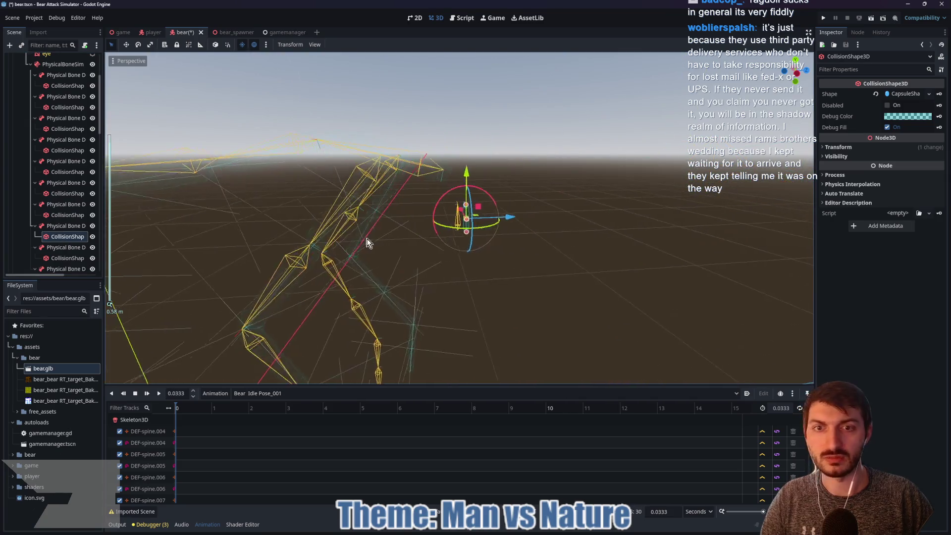
pyautogui.click(67, 260)
pyautogui.press('f')
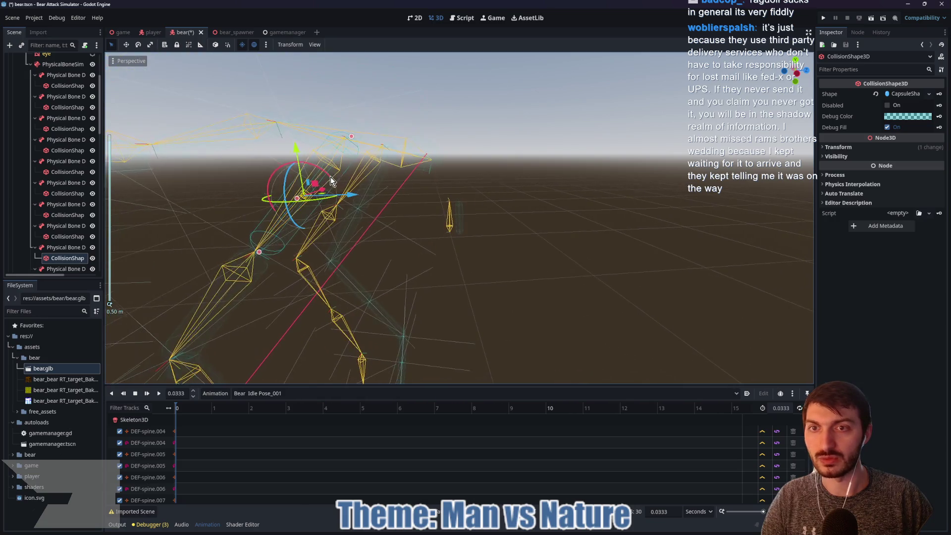
pyautogui.scroll(5, 372, 211)
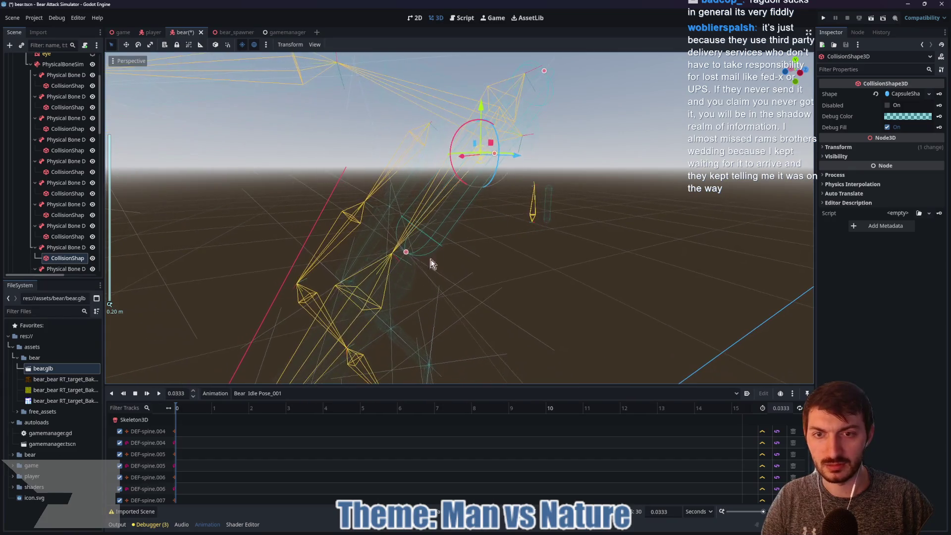
pyautogui.moveTo(404, 256); pyautogui.dragTo(410, 254)
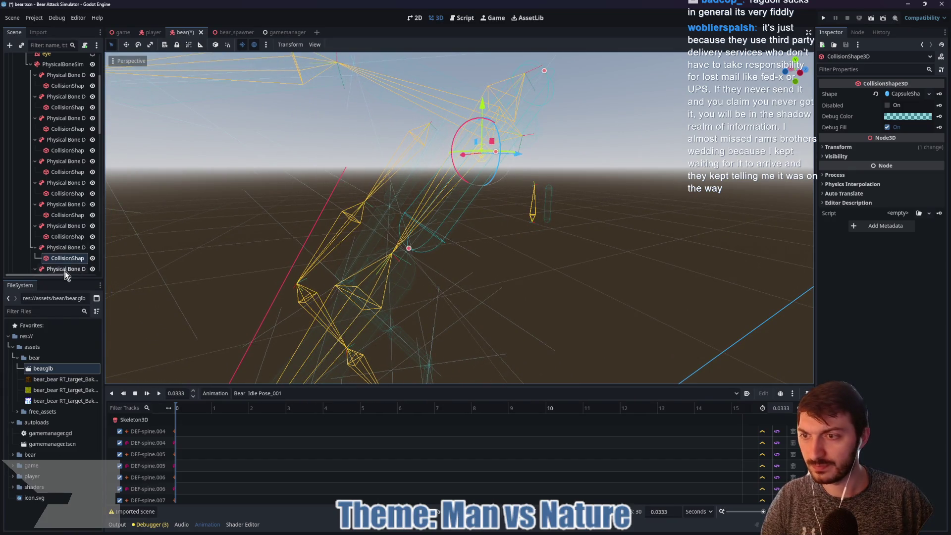
pyautogui.scroll(-2, 66, 253)
# Shorten the following bone's capsule so it fits its bone
pyautogui.click(65, 226)
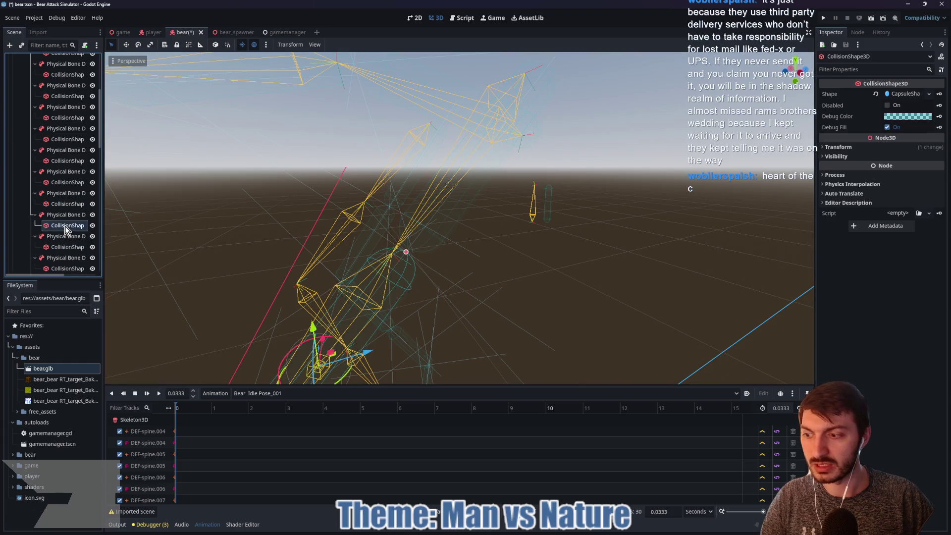
pyautogui.press('f')
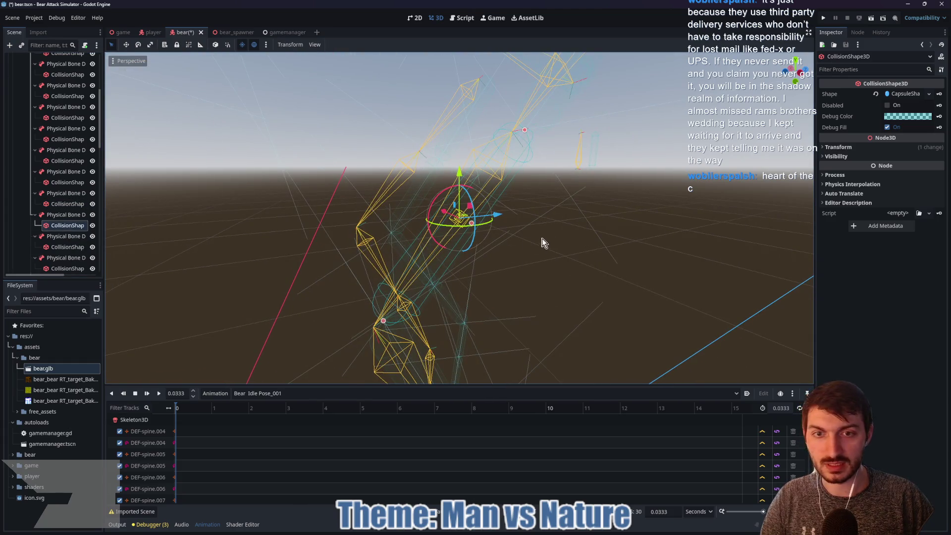
pyautogui.moveTo(544, 242)
pyautogui.mouseDown()
pyautogui.moveTo(491, 270)
pyautogui.moveTo(565, 155)
pyautogui.moveTo(555, 206)
pyautogui.moveTo(573, 164)
pyautogui.mouseUp()
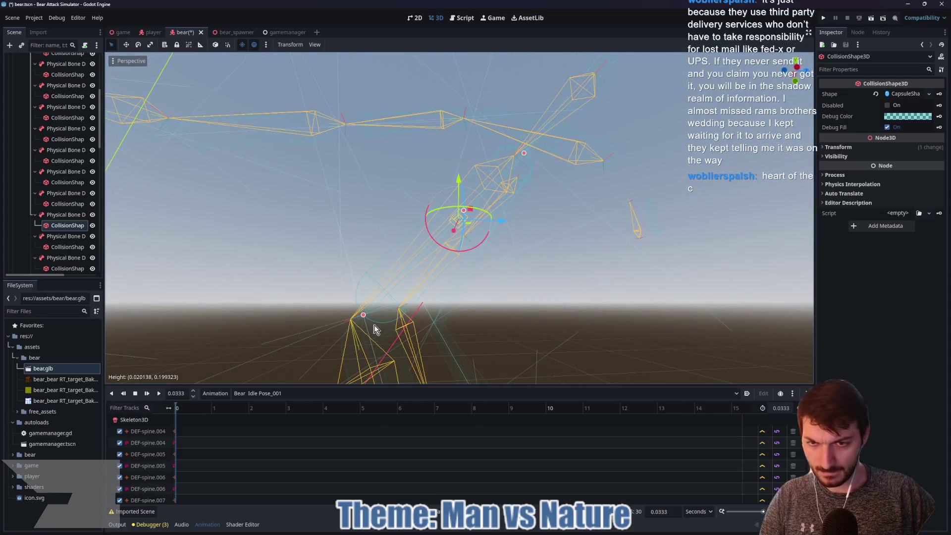
pyautogui.moveTo(363, 317); pyautogui.dragTo(376, 302)
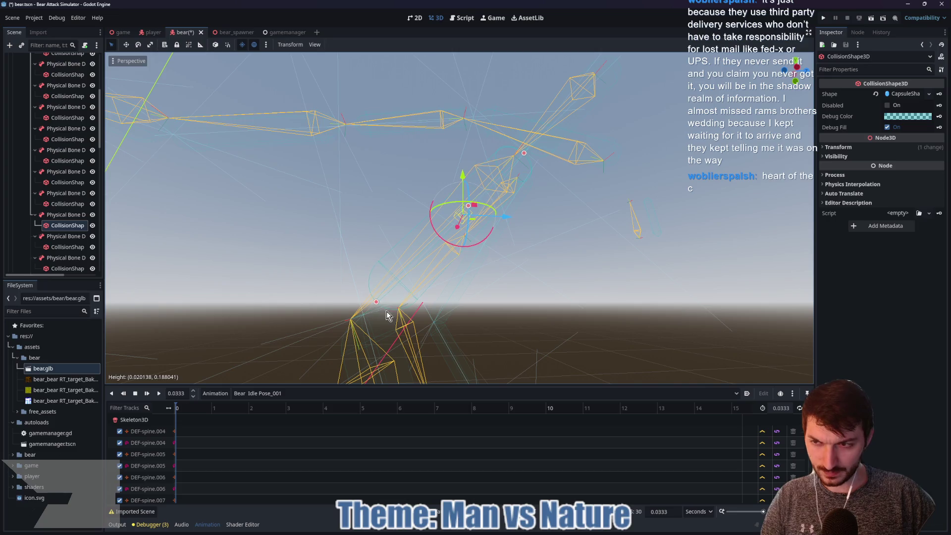
# Resize the next capsule's height to match its bone, trimming it slightly
pyautogui.click(67, 245)
pyautogui.moveTo(299, 257)
pyautogui.mouseDown()
pyautogui.moveTo(494, 289)
pyautogui.moveTo(541, 334)
pyautogui.moveTo(584, 278)
pyautogui.moveTo(544, 322)
pyautogui.moveTo(582, 336)
pyautogui.moveTo(602, 358)
pyautogui.moveTo(485, 249)
pyautogui.mouseUp()
pyautogui.moveTo(413, 120)
pyautogui.mouseDown()
pyautogui.moveTo(611, 246)
pyautogui.moveTo(599, 223)
pyautogui.moveTo(534, 325)
pyautogui.moveTo(501, 318)
pyautogui.mouseUp()
pyautogui.moveTo(676, 310); pyautogui.dragTo(630, 291)
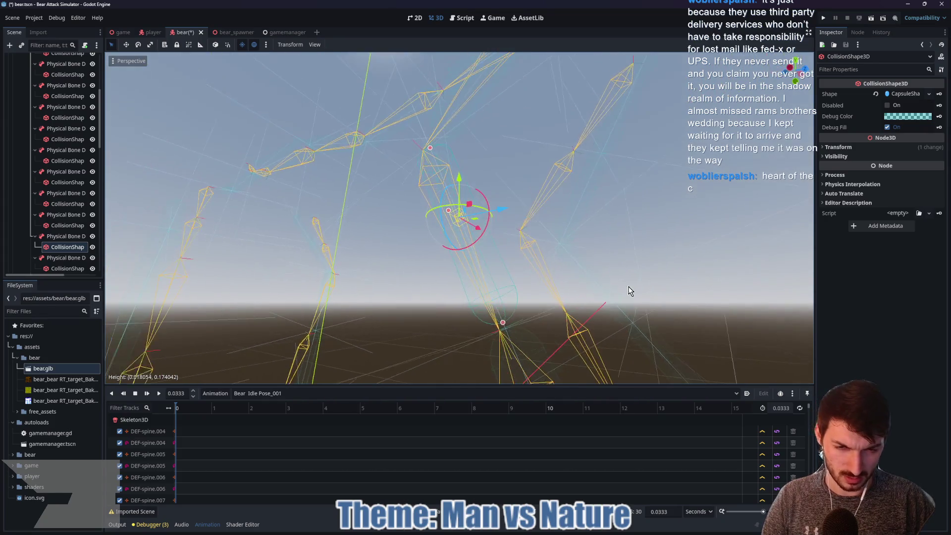
# Fit the next capsule by lengthening it, then shortening it slightly
pyautogui.click(66, 268)
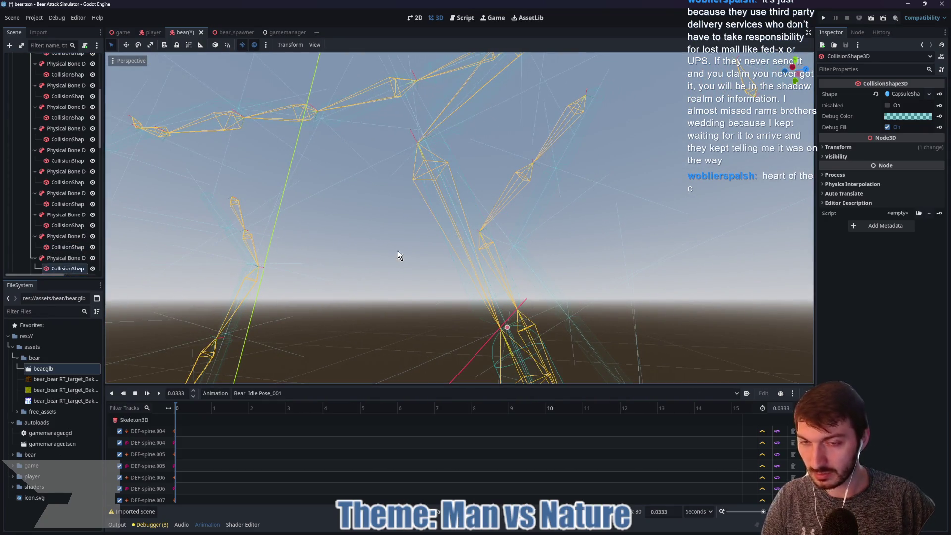
pyautogui.press('f')
pyautogui.moveTo(506, 328); pyautogui.dragTo(505, 321)
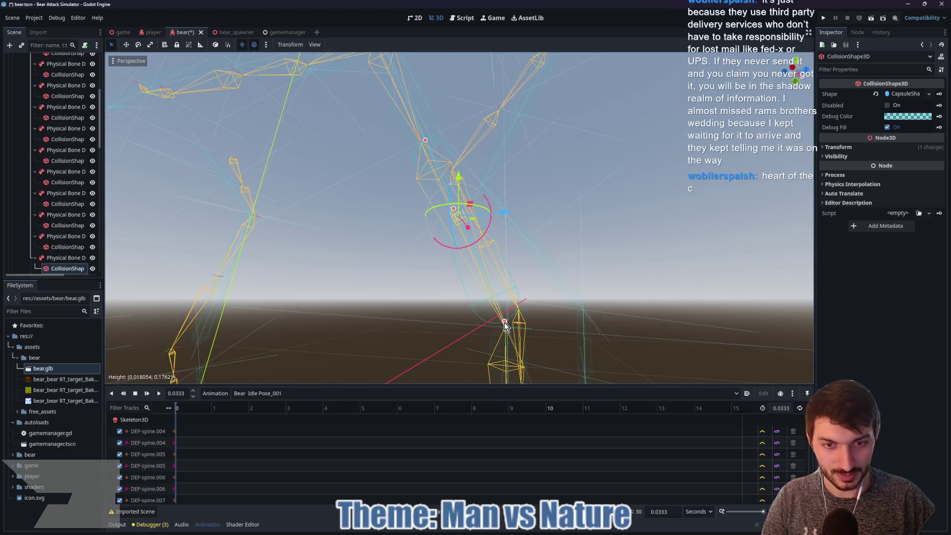
pyautogui.moveTo(554, 213); pyautogui.dragTo(436, 161)
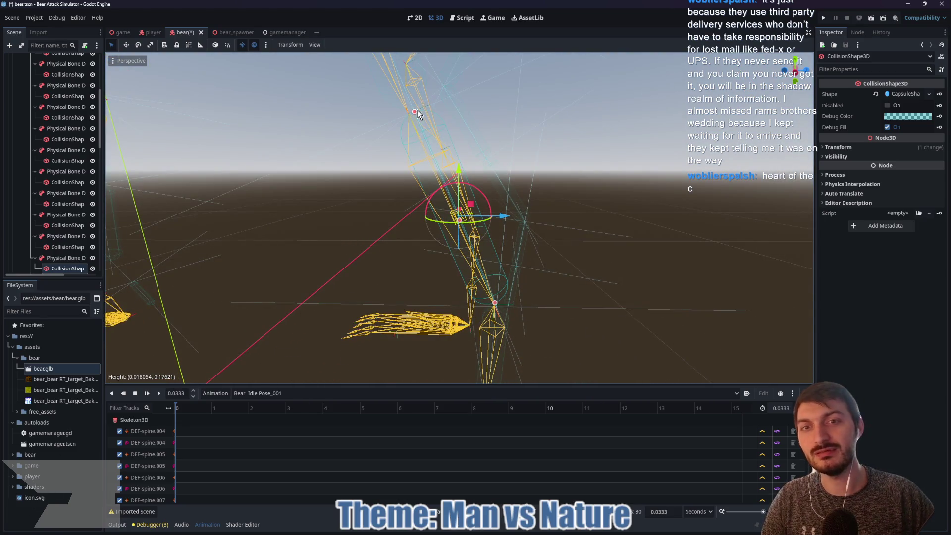
pyautogui.moveTo(416, 112); pyautogui.dragTo(417, 115)
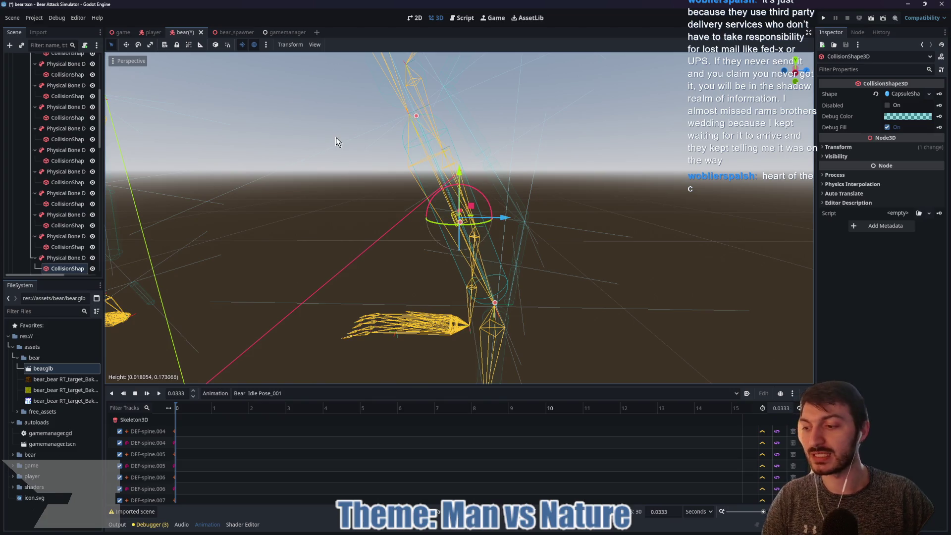
pyautogui.scroll(-1, 61, 229)
# Shorten a lower bone's capsule from its bottom end
pyautogui.click(80, 237)
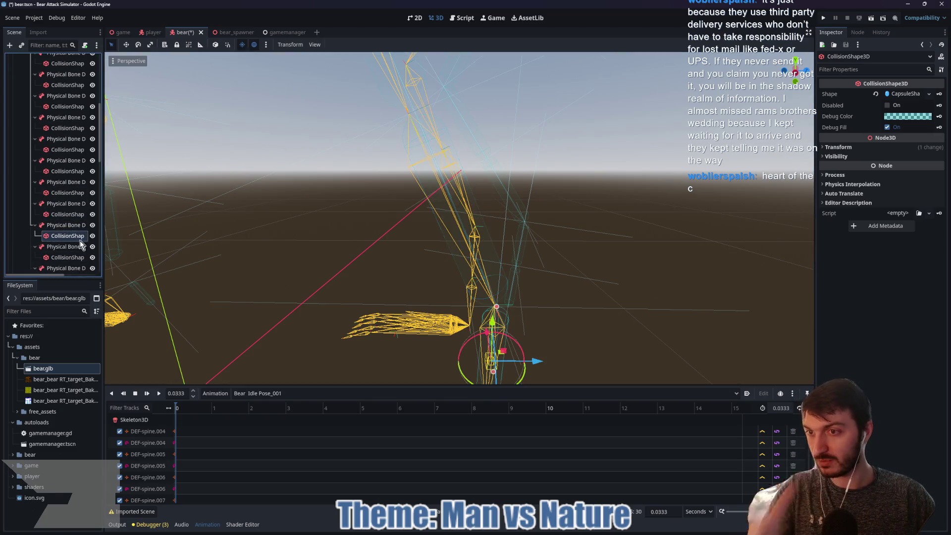
pyautogui.press('f')
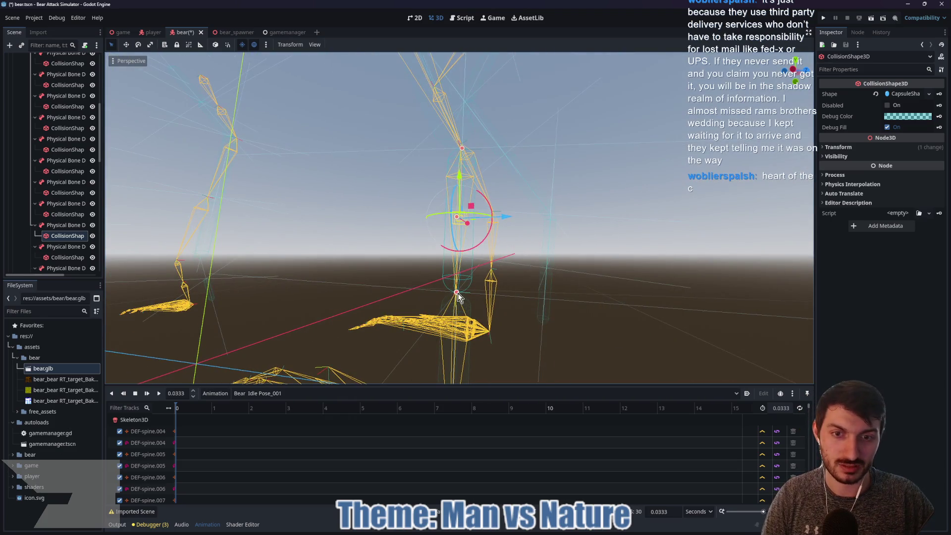
pyautogui.moveTo(459, 297); pyautogui.dragTo(459, 292)
pyautogui.moveTo(546, 195)
pyautogui.mouseDown()
pyautogui.moveTo(563, 264)
pyautogui.moveTo(558, 227)
pyautogui.mouseUp()
# Adjust the next capsule's height to fit its bone, about 0.190
pyautogui.click(67, 257)
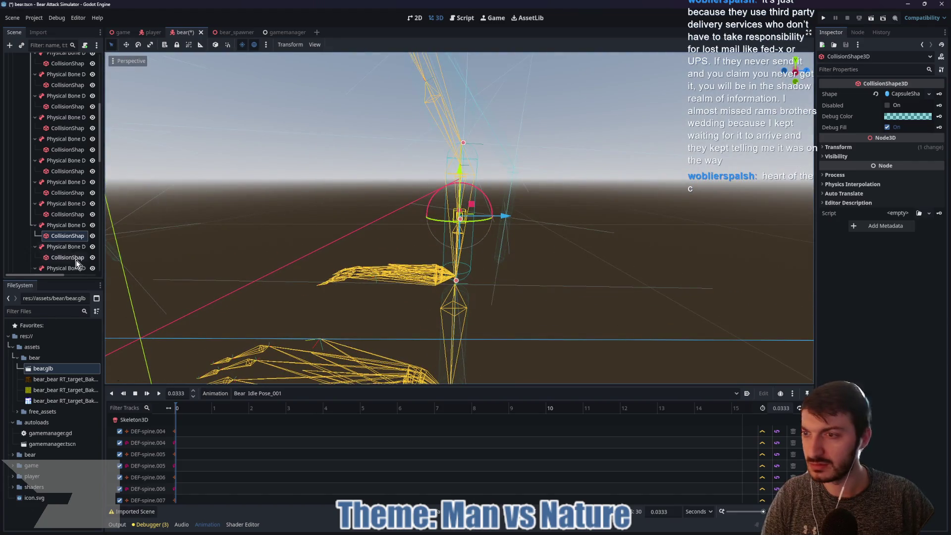
pyautogui.press('f')
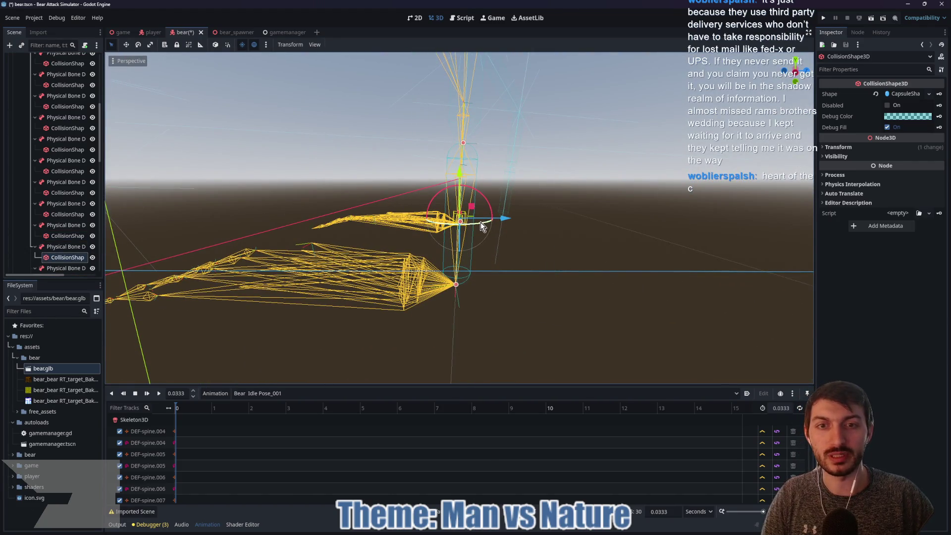
pyautogui.scroll(1, 483, 232)
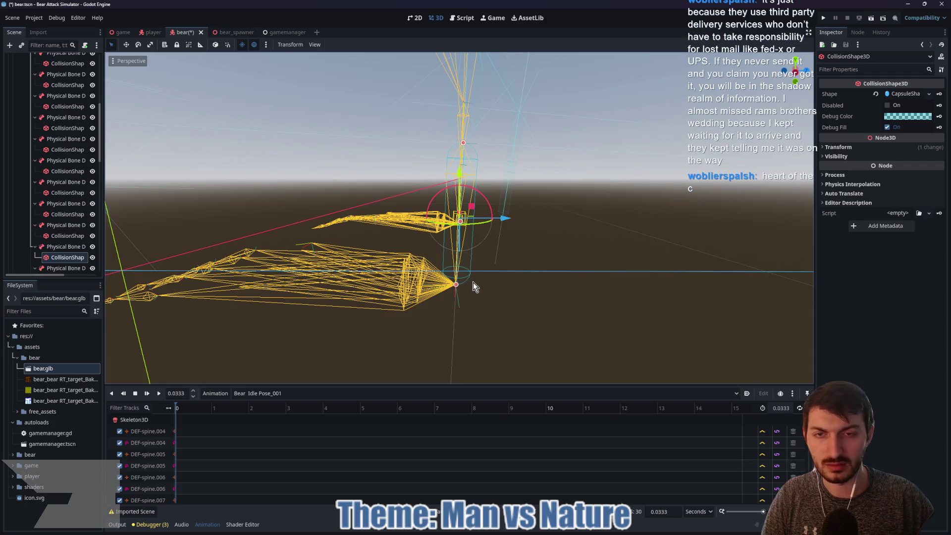
pyautogui.moveTo(491, 214)
pyautogui.mouseDown()
pyautogui.moveTo(573, 196)
pyautogui.moveTo(569, 234)
pyautogui.moveTo(520, 201)
pyautogui.moveTo(471, 139)
pyautogui.mouseUp()
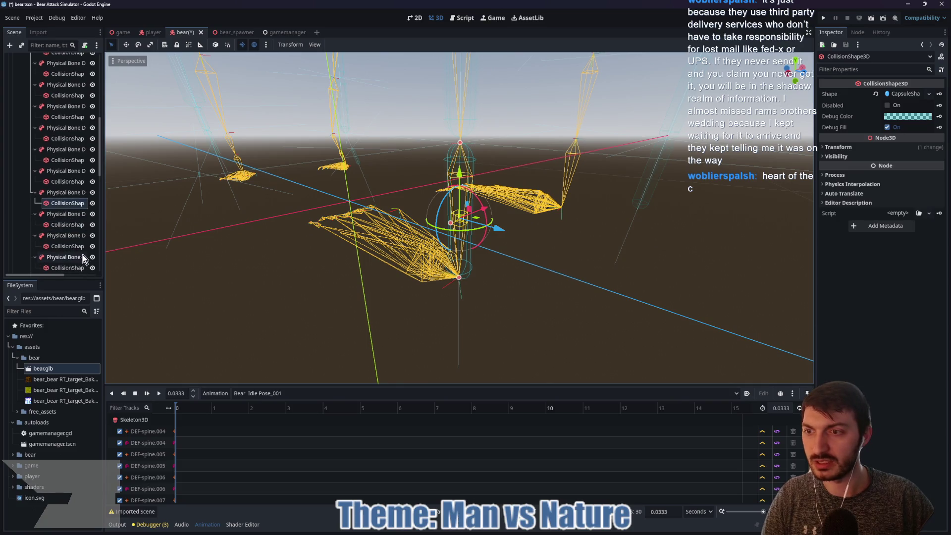
pyautogui.doubleClick(60, 234)
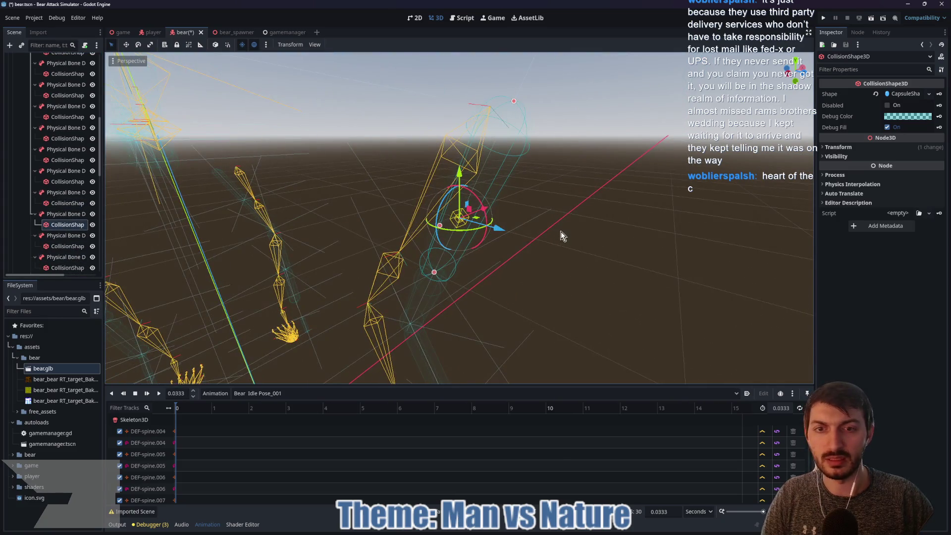
pyautogui.moveTo(561, 231)
pyautogui.mouseDown()
pyautogui.moveTo(563, 250)
pyautogui.moveTo(592, 249)
pyautogui.moveTo(633, 198)
pyautogui.moveTo(392, 323)
pyautogui.moveTo(400, 314)
pyautogui.mouseUp()
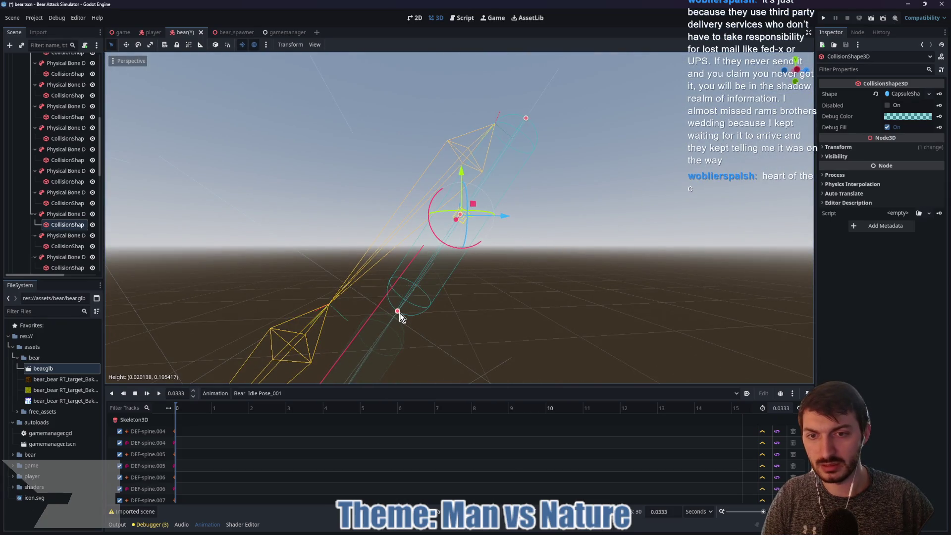
pyautogui.click(64, 247)
pyautogui.press('f')
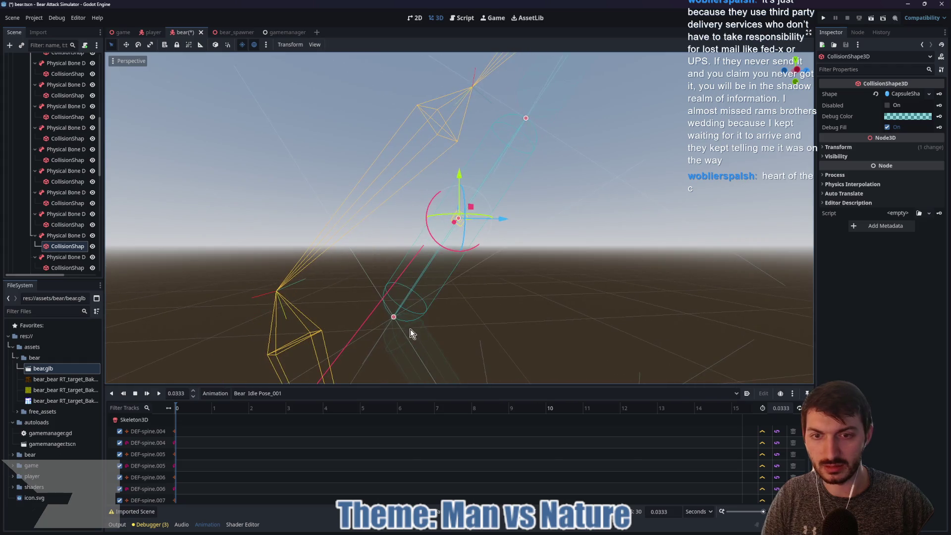
pyautogui.moveTo(394, 322); pyautogui.dragTo(392, 320)
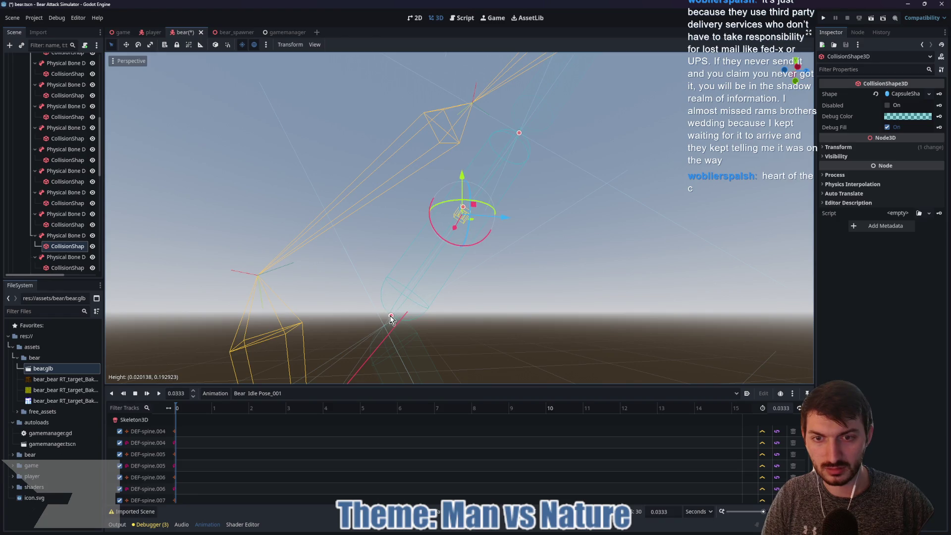
# Shorten the last bone's capsule slightly, to about 0.170
pyautogui.click(67, 268)
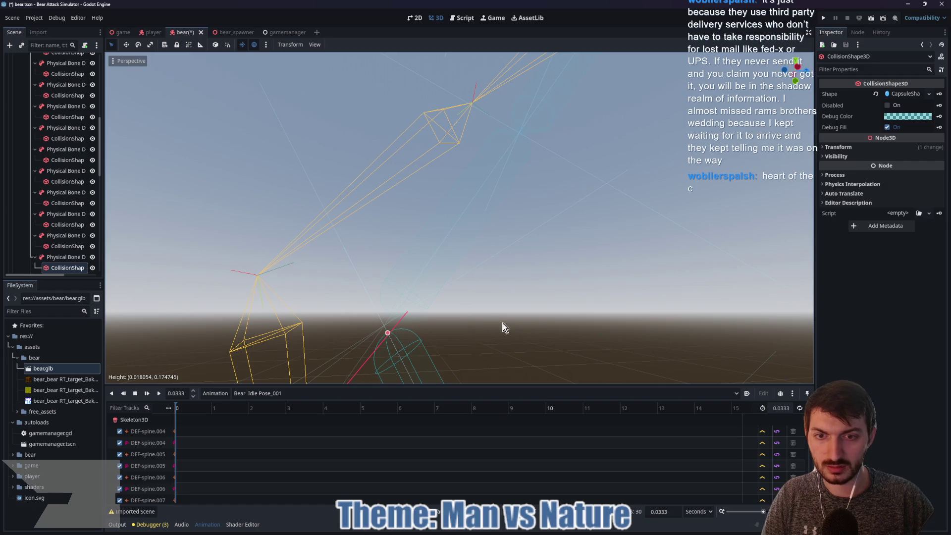
pyautogui.scroll(-2, 504, 323)
pyautogui.scroll(3, 476, 249)
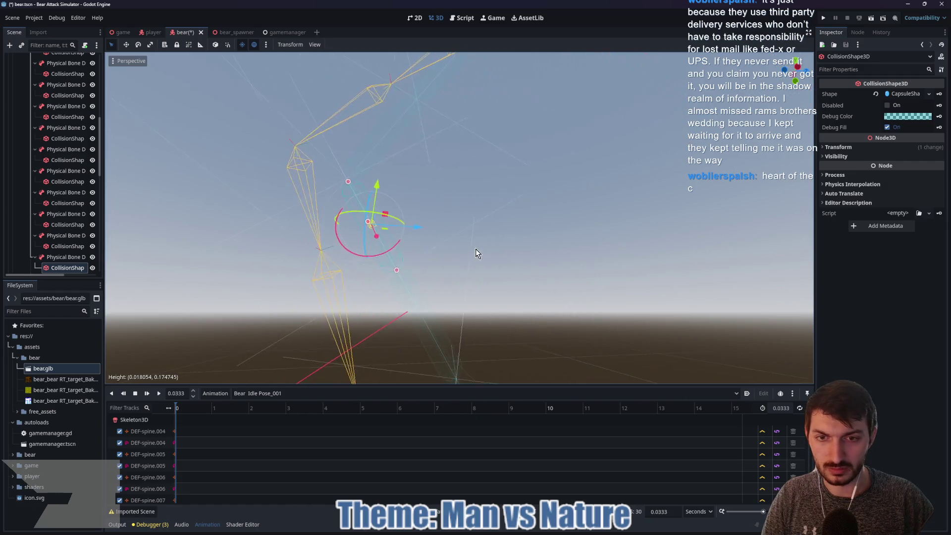
pyautogui.moveTo(329, 323); pyautogui.dragTo(327, 327)
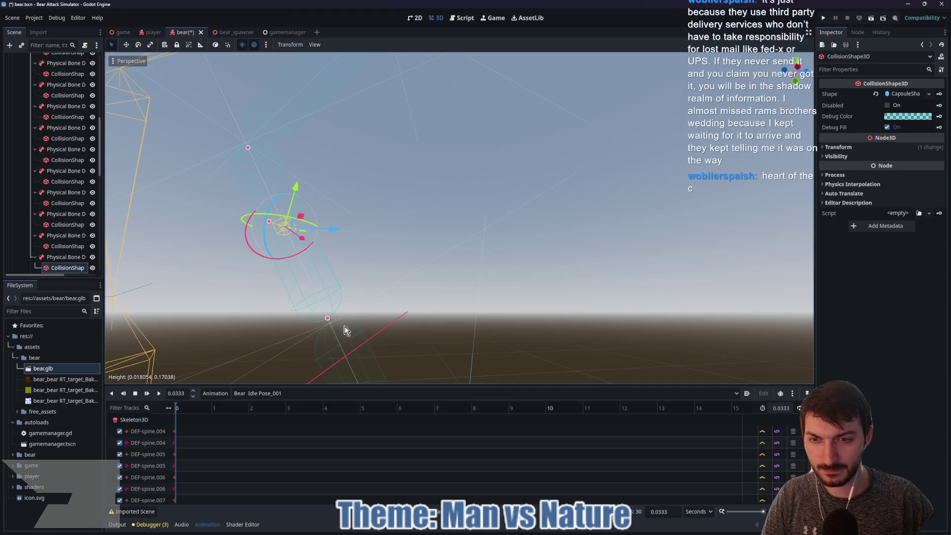
pyautogui.scroll(-2, 65, 228)
pyautogui.click(67, 208)
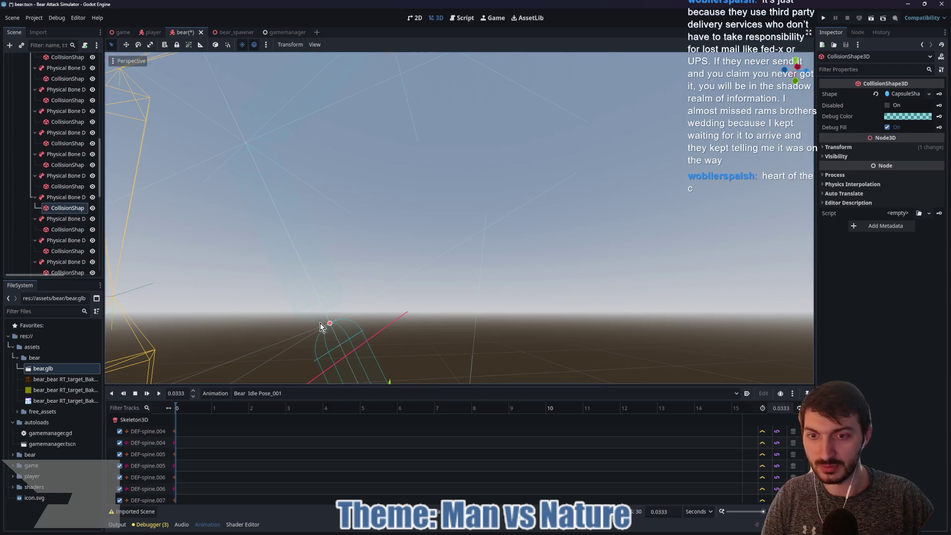
# Shorten the next capsule by pulling its top end down
pyautogui.press('f')
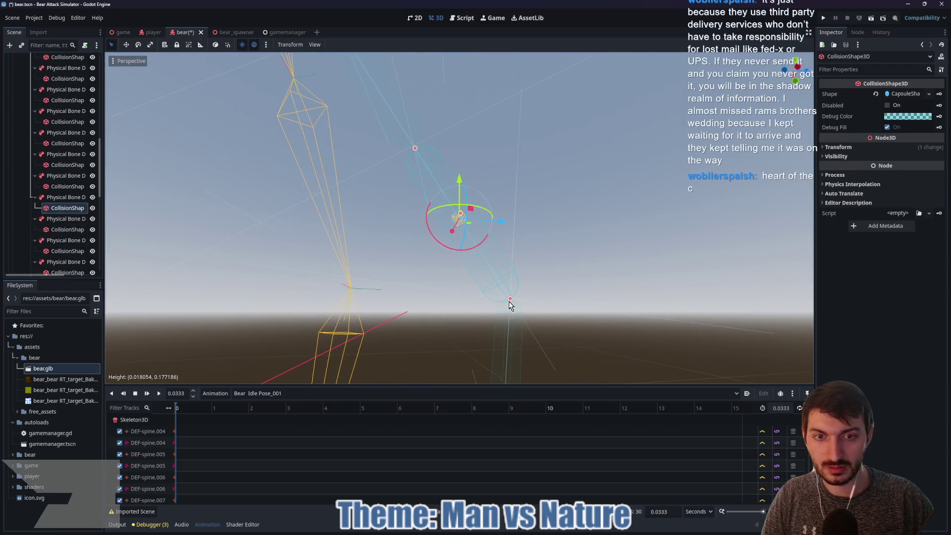
pyautogui.click(67, 230)
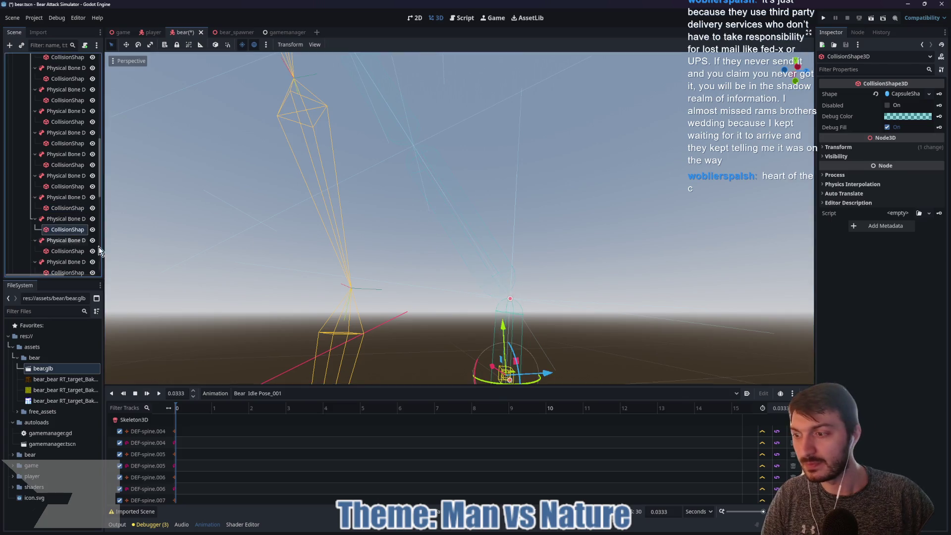
pyautogui.moveTo(511, 300)
pyautogui.mouseDown()
pyautogui.moveTo(518, 306)
pyautogui.moveTo(478, 292)
pyautogui.moveTo(476, 306)
pyautogui.moveTo(525, 346)
pyautogui.mouseUp()
pyautogui.press('f')
# Frame the lower collision shapes and inspect the limb skeleton from another angle
pyautogui.click(75, 252)
pyautogui.press('f')
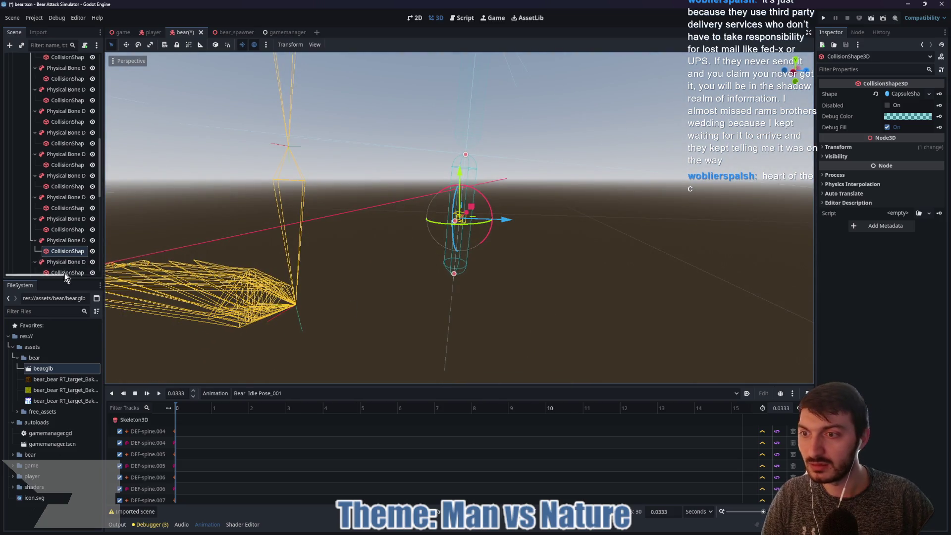
pyautogui.click(68, 273)
pyautogui.press('f')
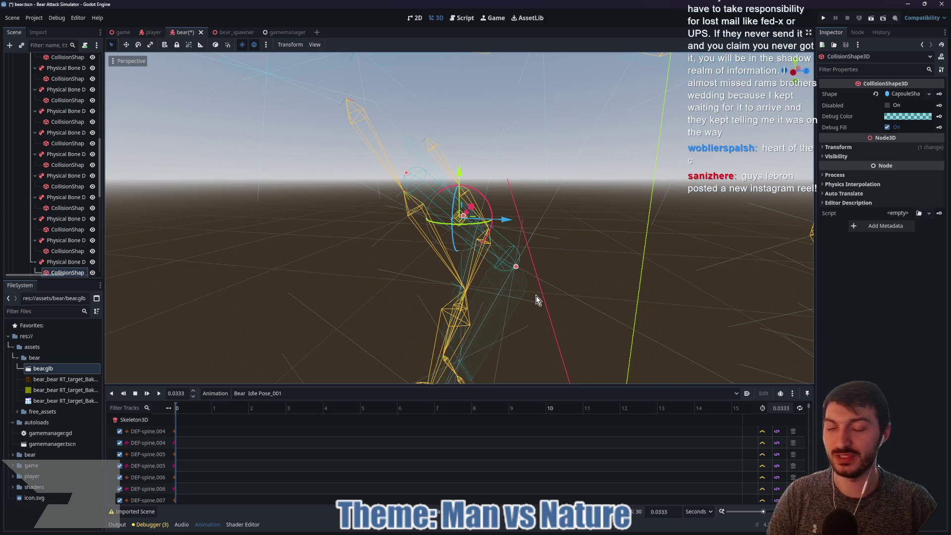
pyautogui.moveTo(536, 295)
pyautogui.mouseDown()
pyautogui.moveTo(525, 293)
pyautogui.moveTo(563, 276)
pyautogui.moveTo(516, 270)
pyautogui.mouseUp()
pyautogui.scroll(2, 517, 287)
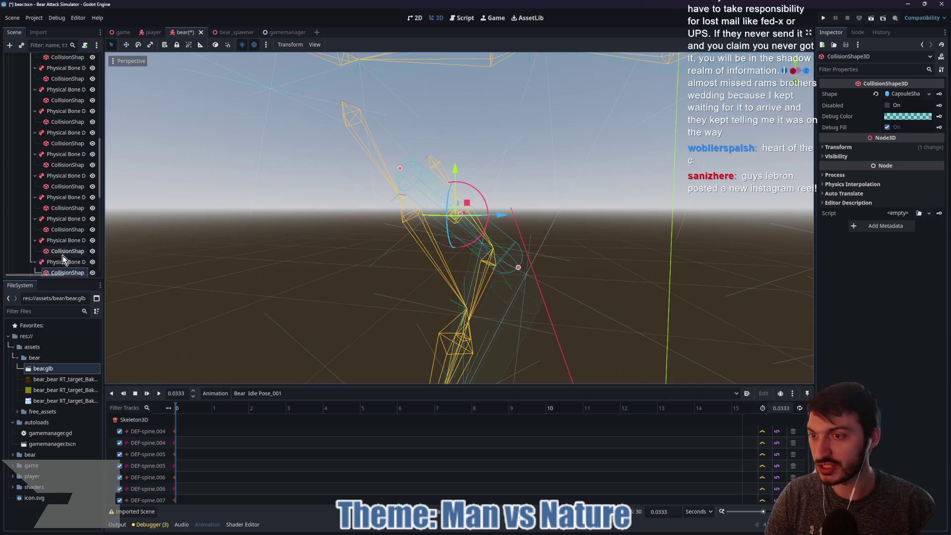
pyautogui.scroll(-3, 63, 259)
pyautogui.click(66, 213)
pyautogui.scroll(-1, 543, 254)
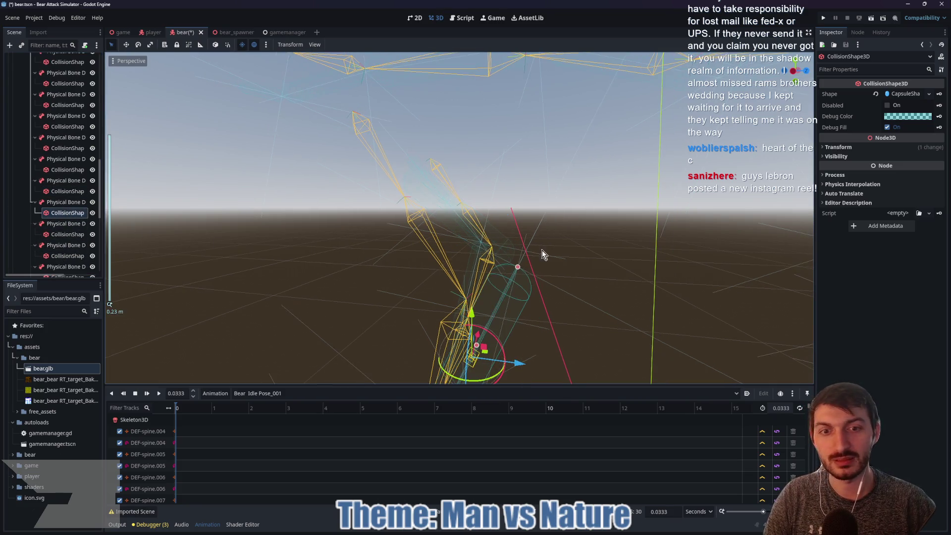
pyautogui.click(521, 271)
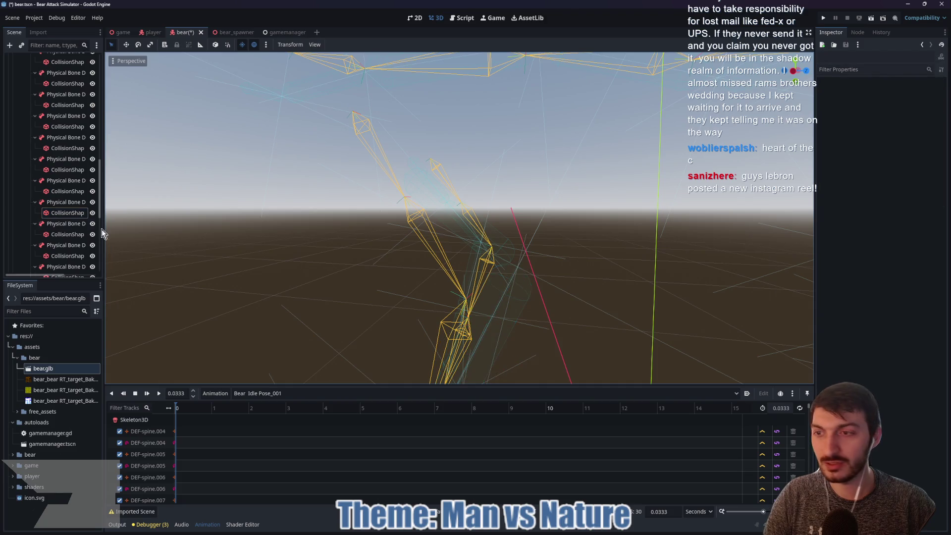
pyautogui.click(66, 215)
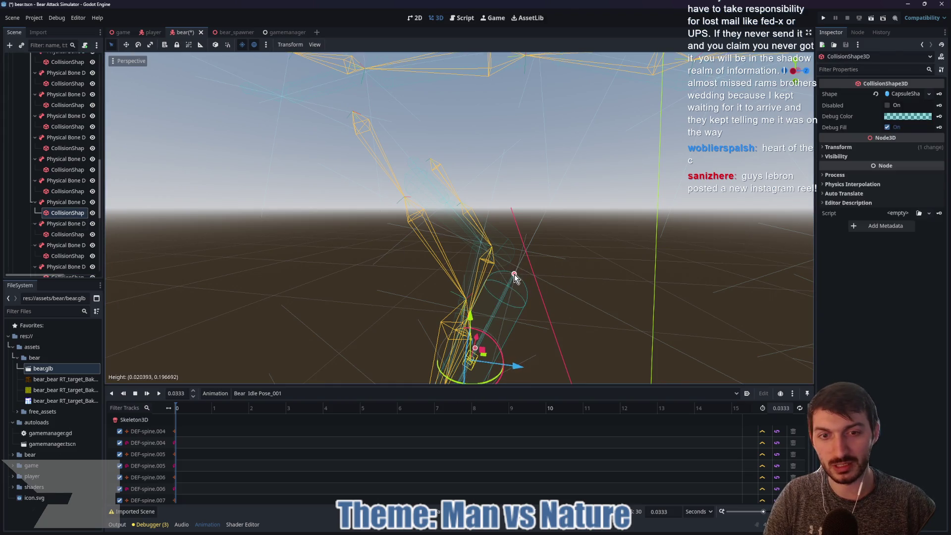
# Lengthen the next capsule slightly to fit its bone, about 0.193 tall
pyautogui.click(67, 234)
pyautogui.press('f')
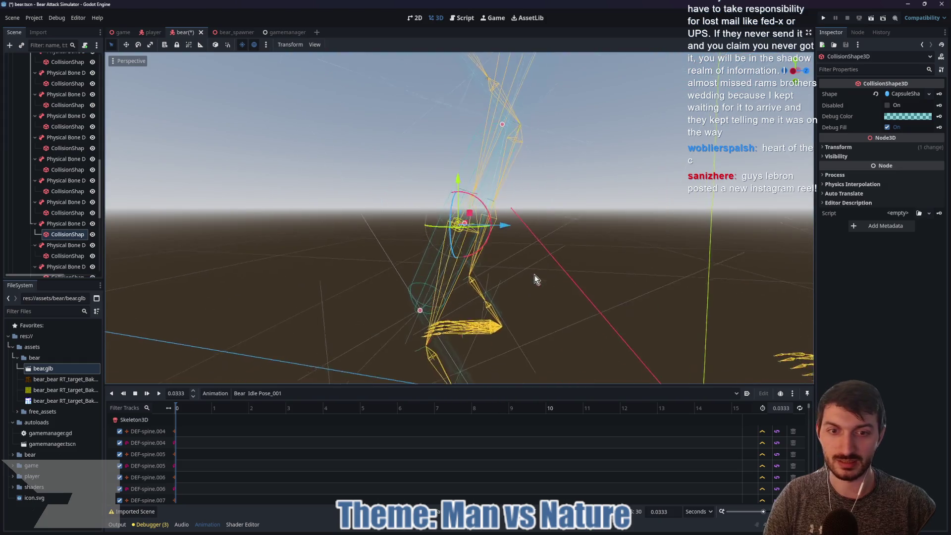
pyautogui.moveTo(534, 275)
pyautogui.mouseDown()
pyautogui.moveTo(564, 237)
pyautogui.moveTo(588, 276)
pyautogui.mouseUp()
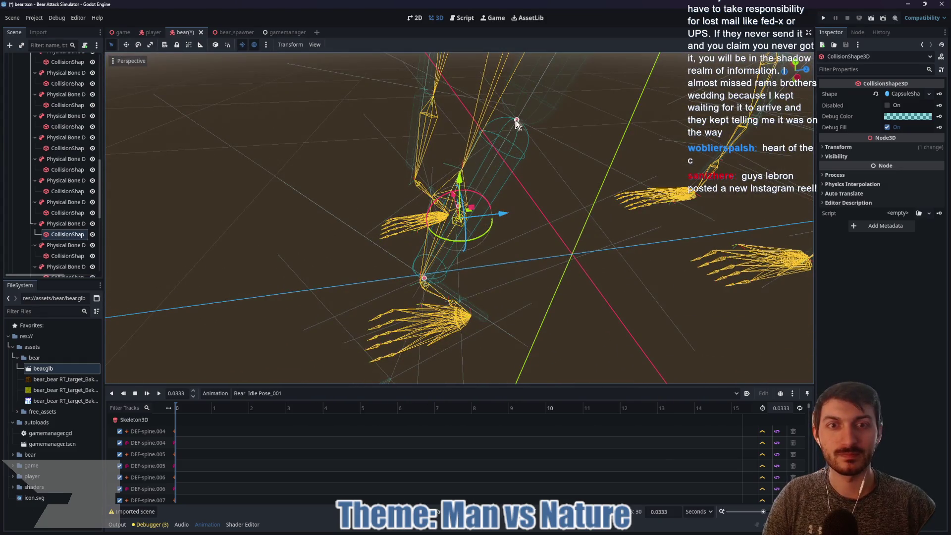
pyautogui.moveTo(517, 123); pyautogui.dragTo(515, 127)
pyautogui.moveTo(602, 186)
pyautogui.mouseDown()
pyautogui.moveTo(617, 180)
pyautogui.moveTo(620, 128)
pyautogui.moveTo(408, 323)
pyautogui.mouseUp()
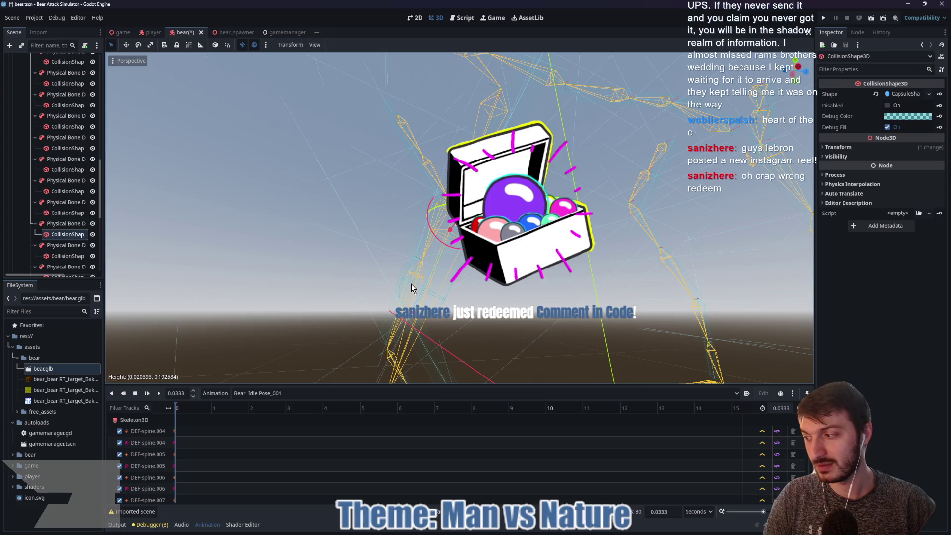
pyautogui.moveTo(413, 317); pyautogui.dragTo(422, 271)
# Shrink the next capsule near the hands to about 0.072 for its short bone
pyautogui.click(62, 256)
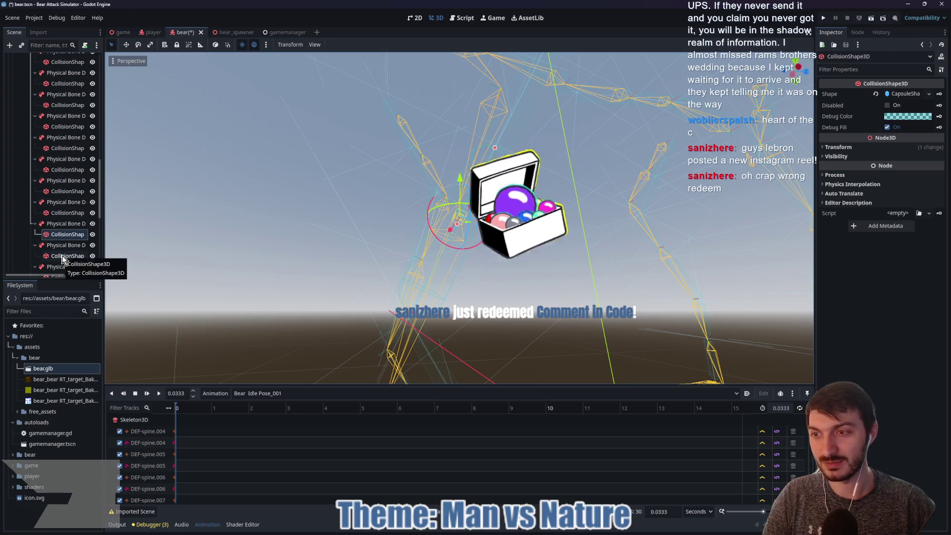
pyautogui.scroll(-3, 547, 332)
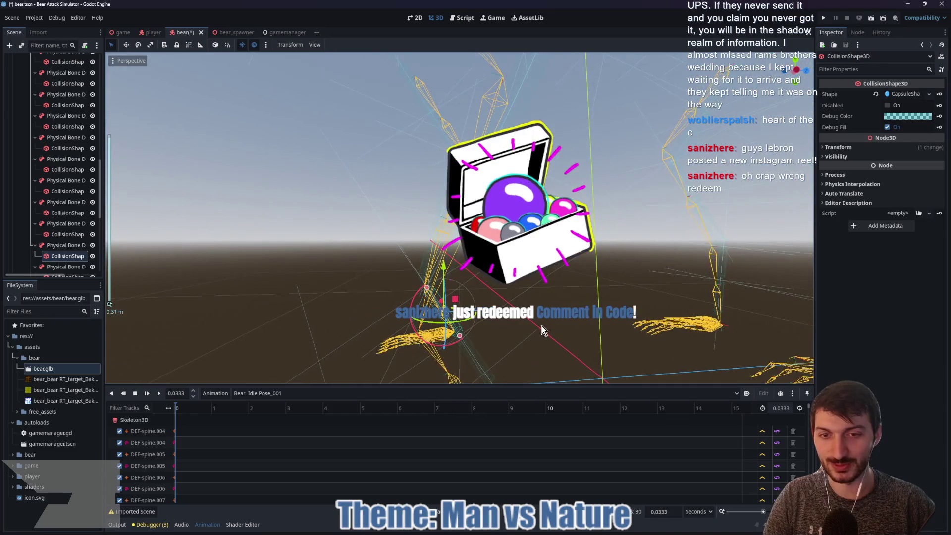
pyautogui.moveTo(543, 331); pyautogui.dragTo(526, 317)
pyautogui.moveTo(469, 286)
pyautogui.mouseDown()
pyautogui.moveTo(466, 224)
pyautogui.moveTo(450, 229)
pyautogui.mouseUp()
# Delete the extra DEF-f_pinky_02_L physical bone and its children from the hand
pyautogui.scroll(-3, 81, 231)
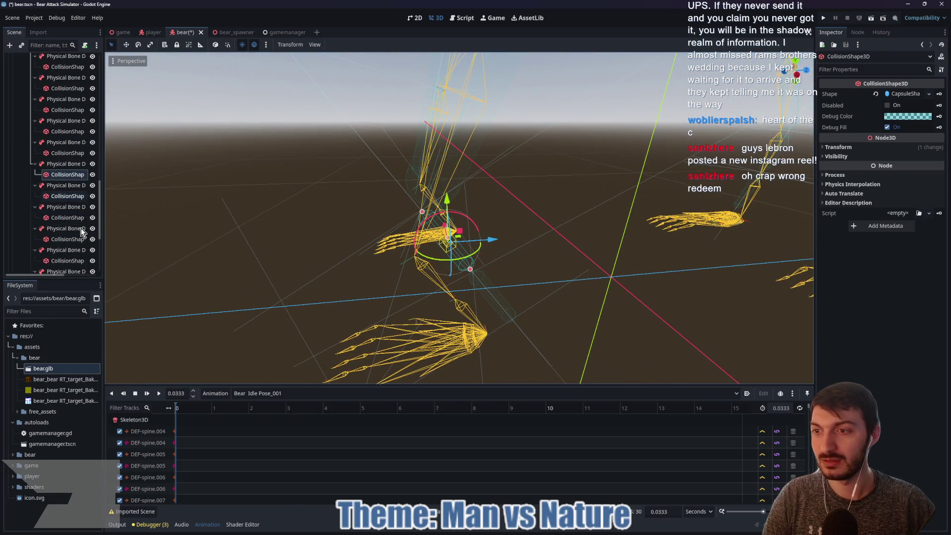
pyautogui.click(65, 197)
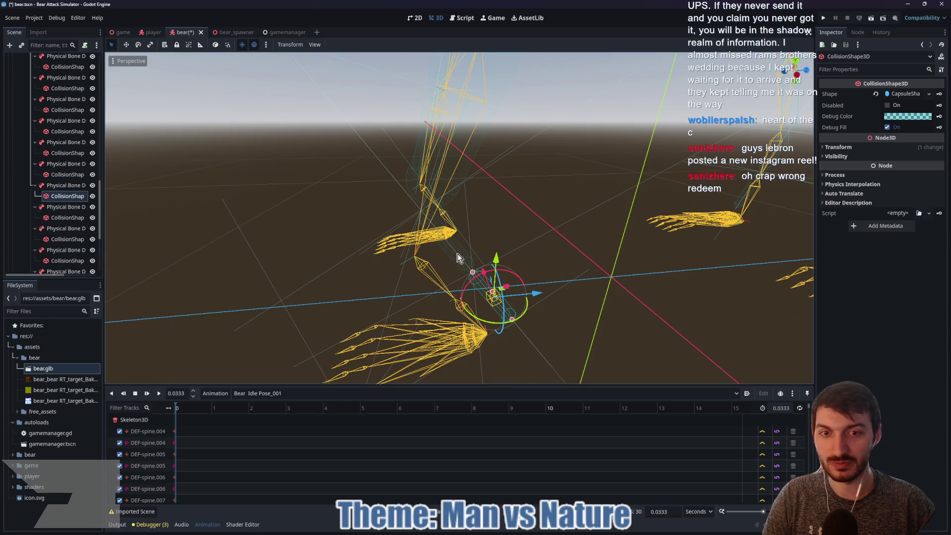
pyautogui.moveTo(604, 258); pyautogui.dragTo(582, 200)
pyautogui.press('f')
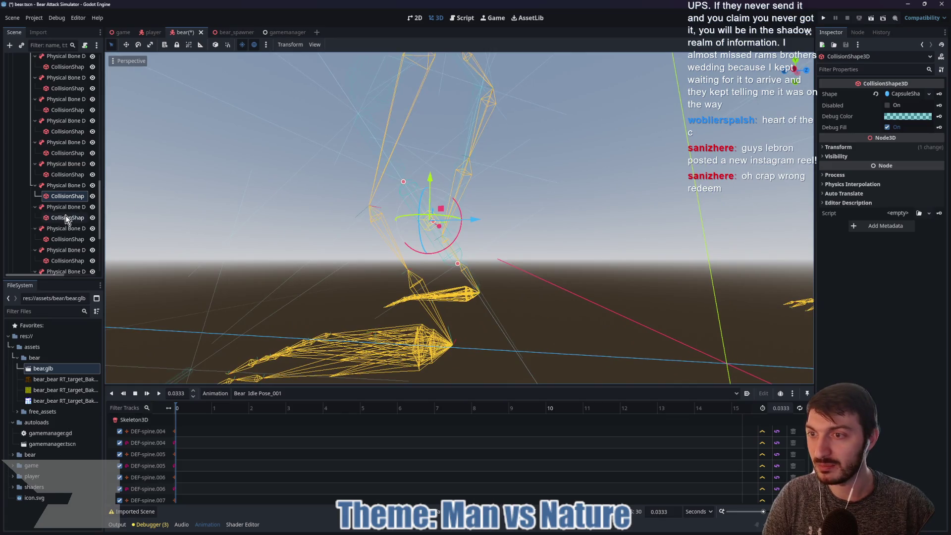
pyautogui.click(67, 218)
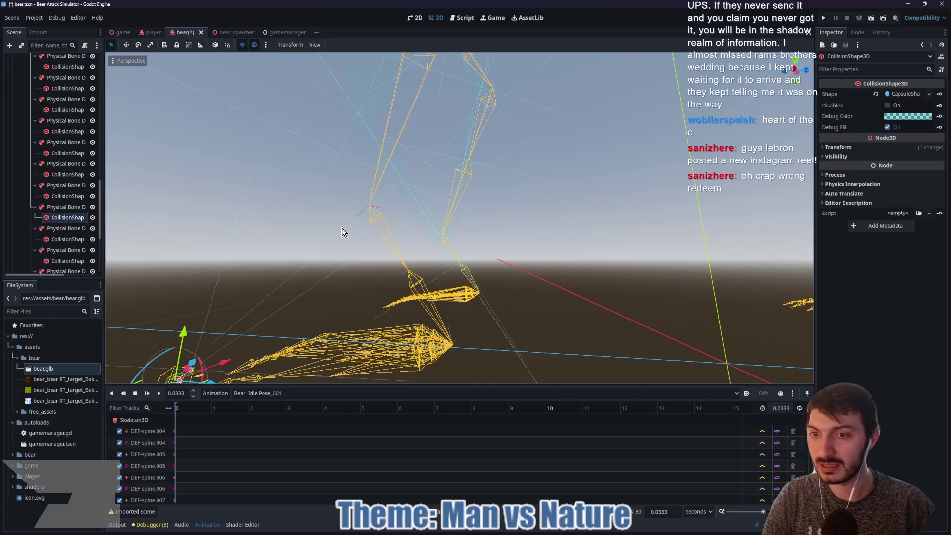
pyautogui.moveTo(290, 292)
pyautogui.mouseDown()
pyautogui.moveTo(291, 314)
pyautogui.moveTo(398, 255)
pyautogui.mouseUp()
pyautogui.click(66, 207)
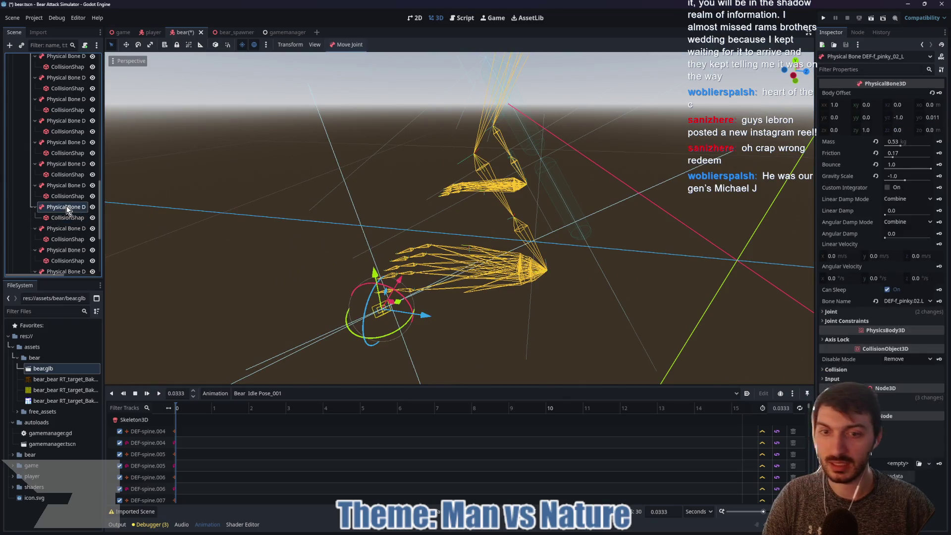
pyautogui.press('Delete')
pyautogui.click(442, 274)
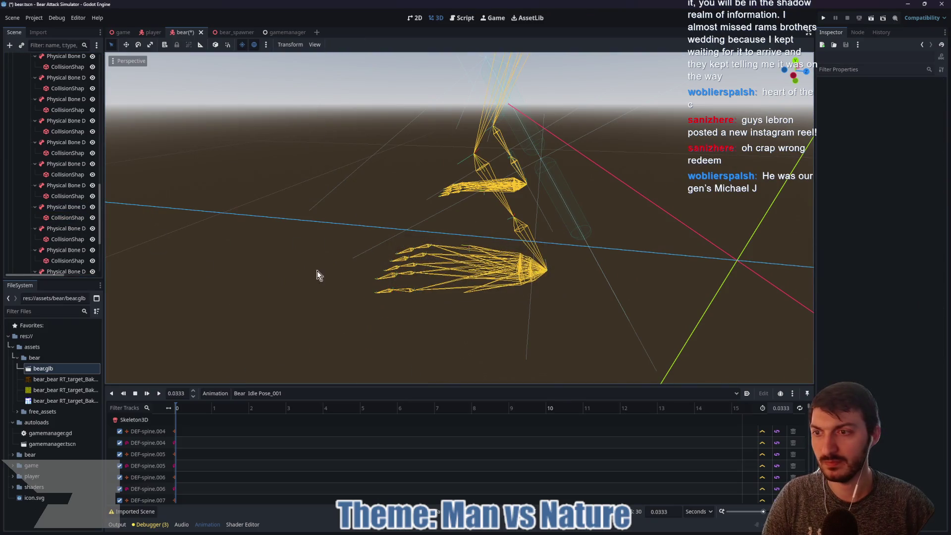
# Fit the DEF-front_thigh_R_001 capsule to its bone, about 0.127 tall
pyautogui.click(64, 227)
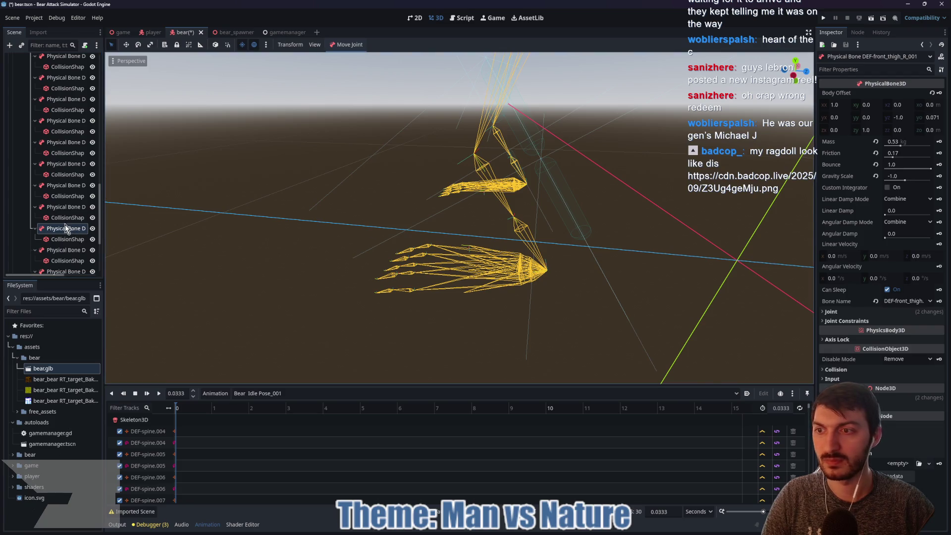
pyautogui.click(67, 239)
pyautogui.press('f')
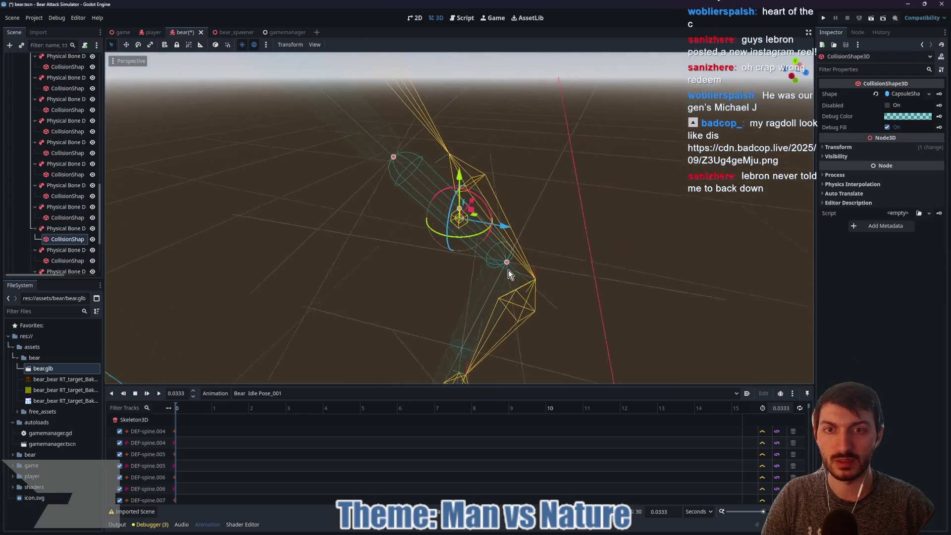
pyautogui.moveTo(396, 160); pyautogui.dragTo(399, 162)
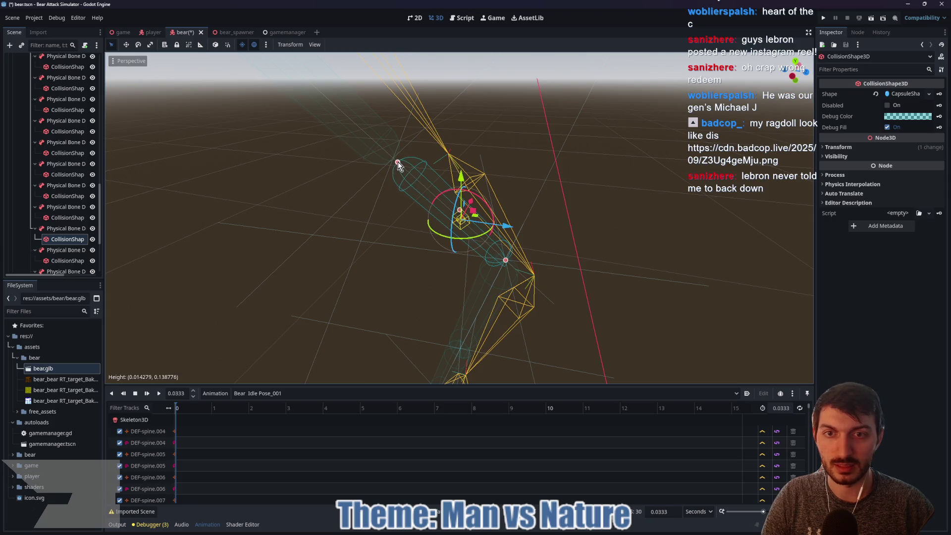
pyautogui.moveTo(505, 261); pyautogui.dragTo(498, 255)
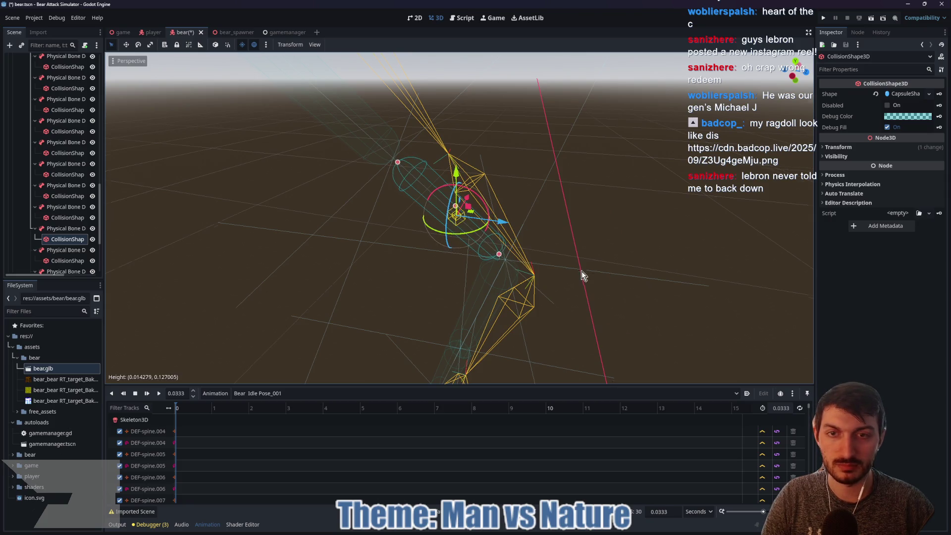
pyautogui.moveTo(581, 272); pyautogui.dragTo(576, 223)
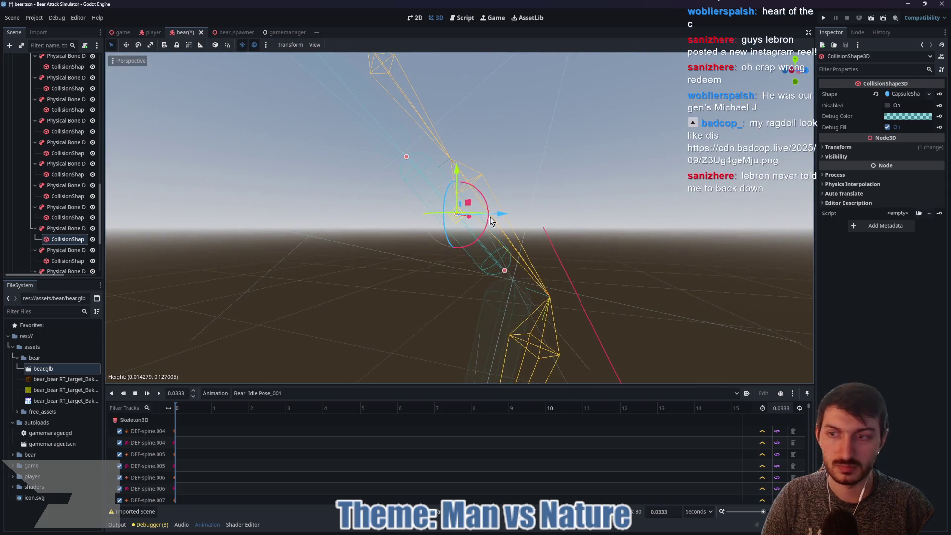
# Shorten the next capsule from its top end toward about 0.200
pyautogui.click(64, 261)
pyautogui.press('f')
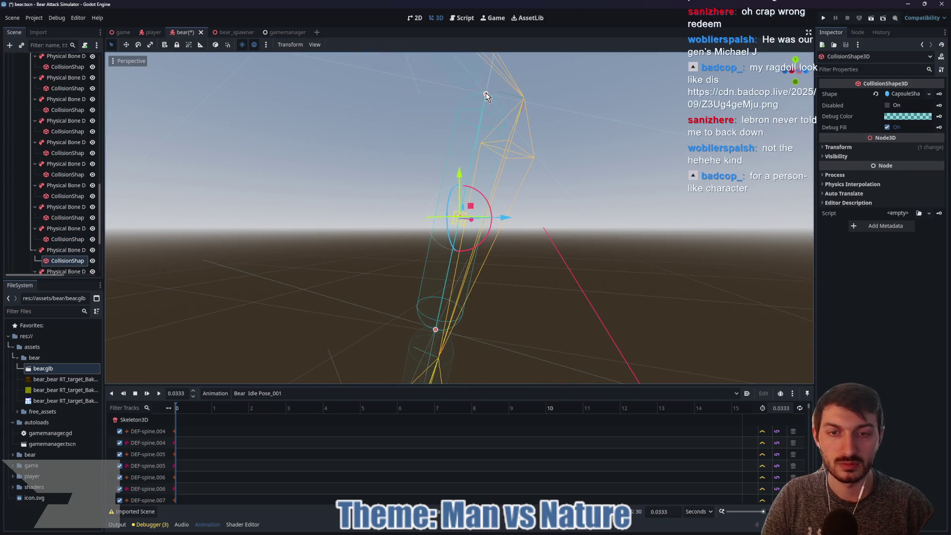
pyautogui.moveTo(486, 96); pyautogui.dragTo(487, 103)
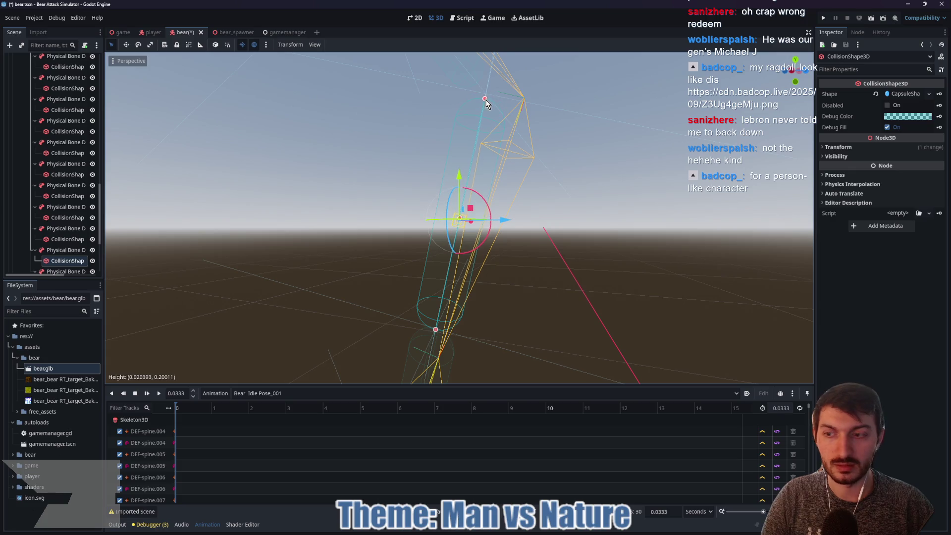
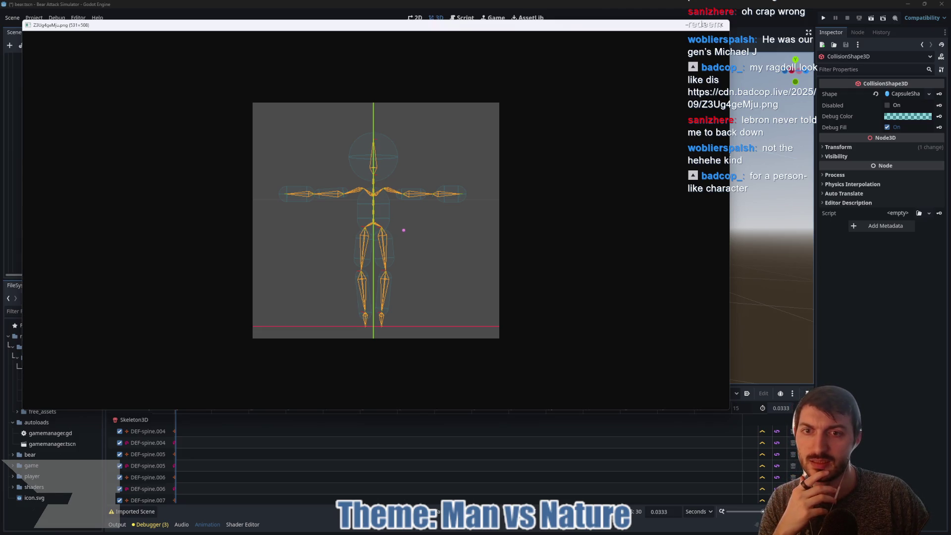
# Close the ragdoll reference image and stretch the selected bone capsule's height to fit the bear
pyautogui.hotkey('ctrl', '1')
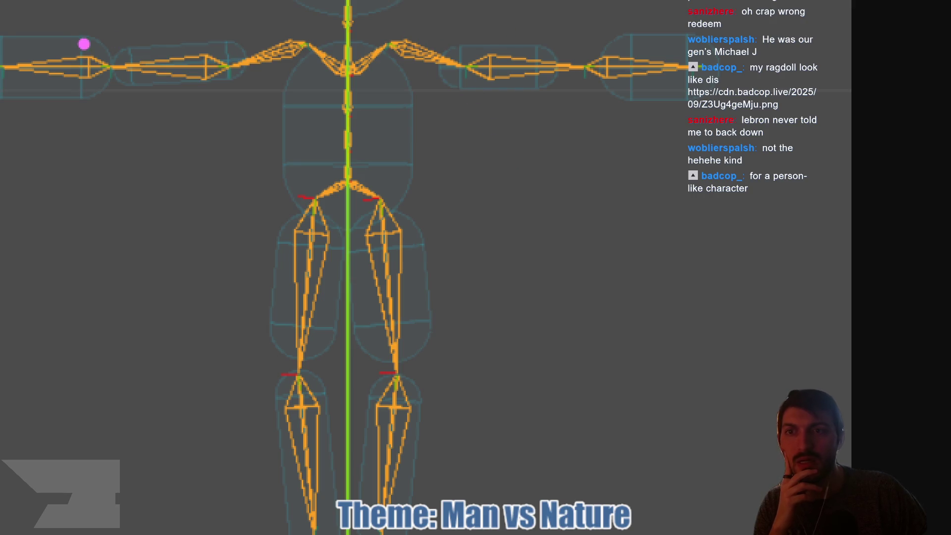
pyautogui.moveTo(264, 20)
pyautogui.mouseDown()
pyautogui.moveTo(206, 64)
pyautogui.moveTo(226, 102)
pyautogui.moveTo(257, 46)
pyautogui.moveTo(253, 13)
pyautogui.mouseUp()
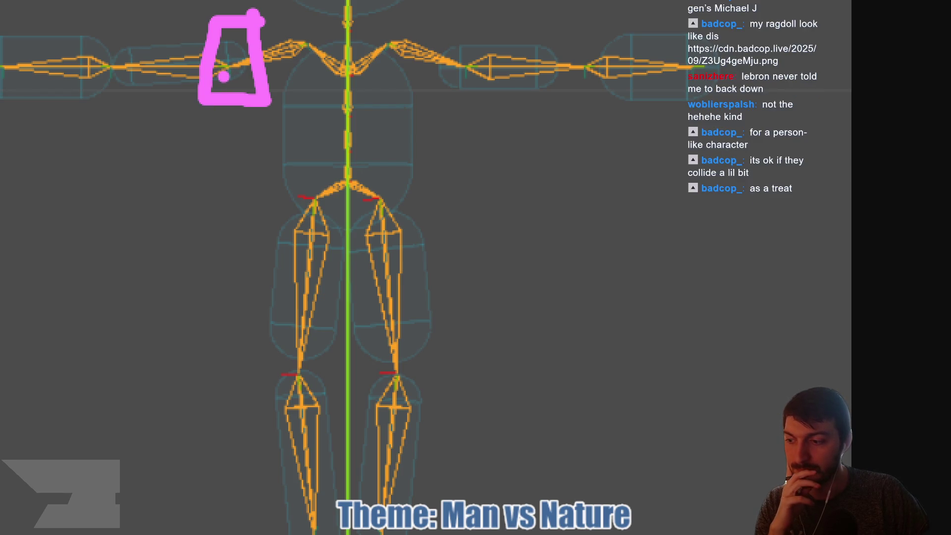
pyautogui.moveTo(223, 76); pyautogui.dragTo(217, 83)
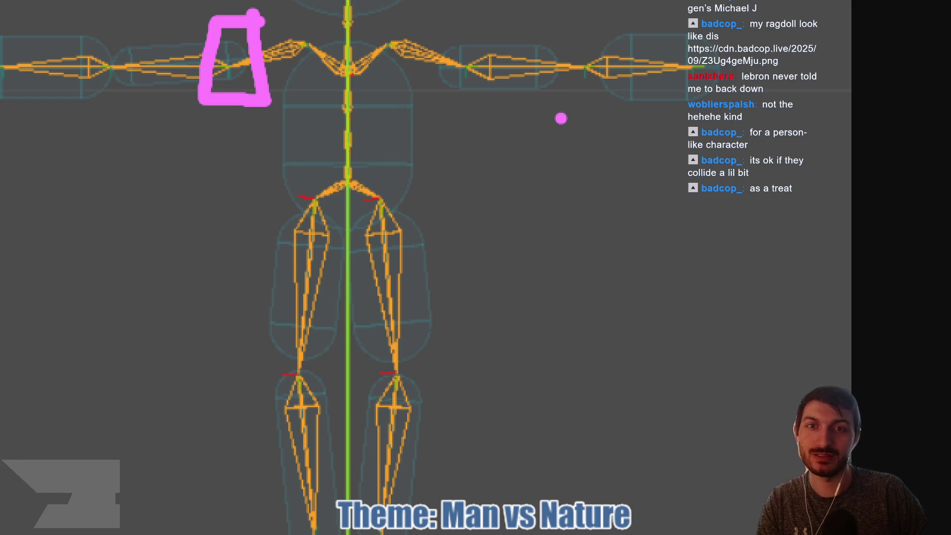
pyautogui.press('Escape')
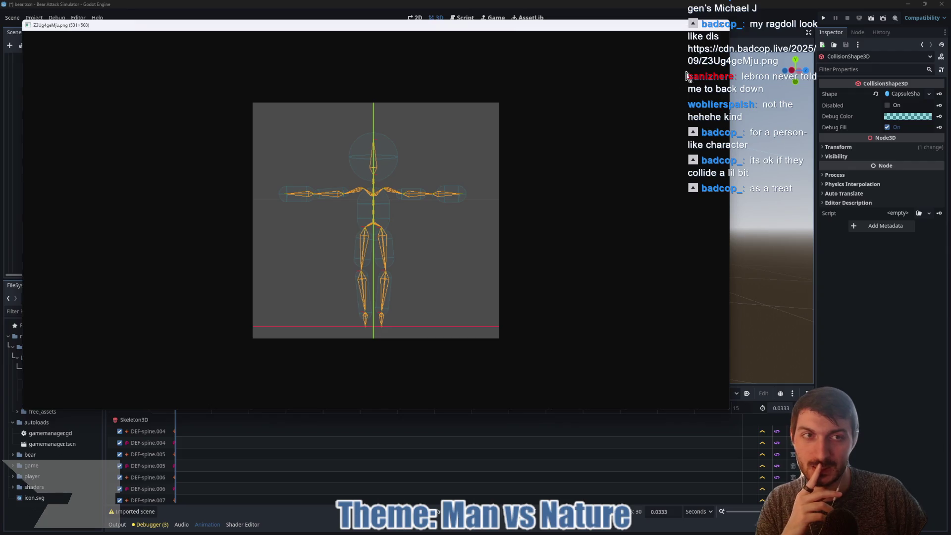
pyautogui.click(725, 24)
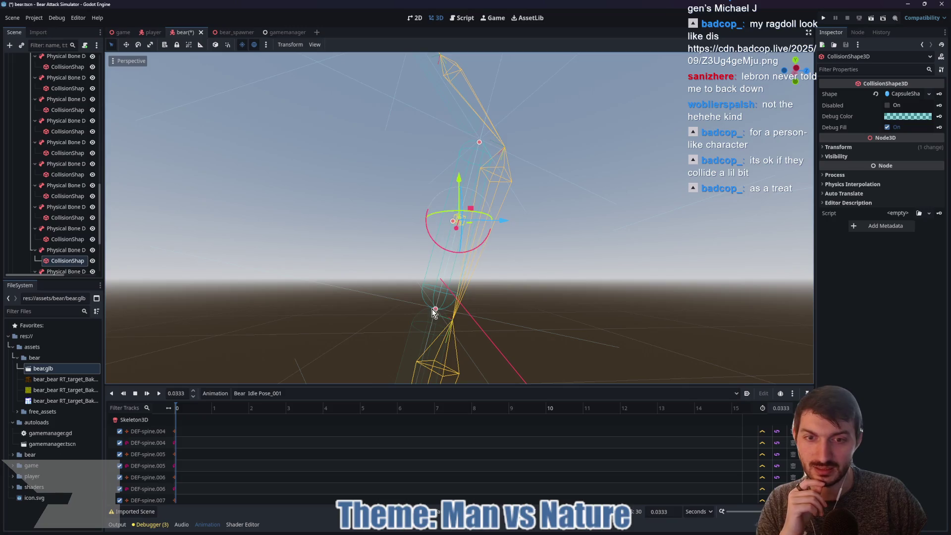
pyautogui.moveTo(432, 309); pyautogui.dragTo(436, 308)
pyautogui.moveTo(390, 237); pyautogui.dragTo(370, 278)
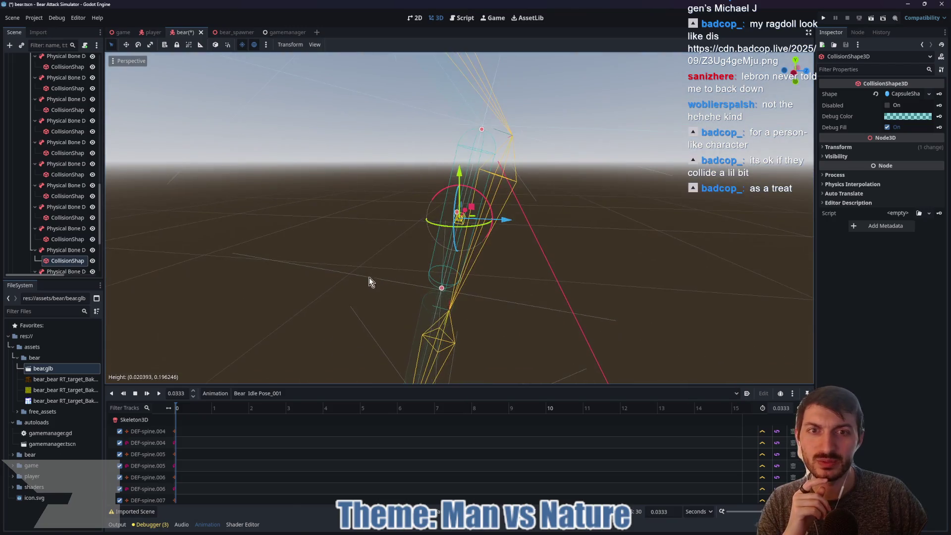
pyautogui.scroll(-3, 66, 263)
# Resize the next bone's collision capsule, frame the last capsule, and save the bear scene
pyautogui.click(67, 200)
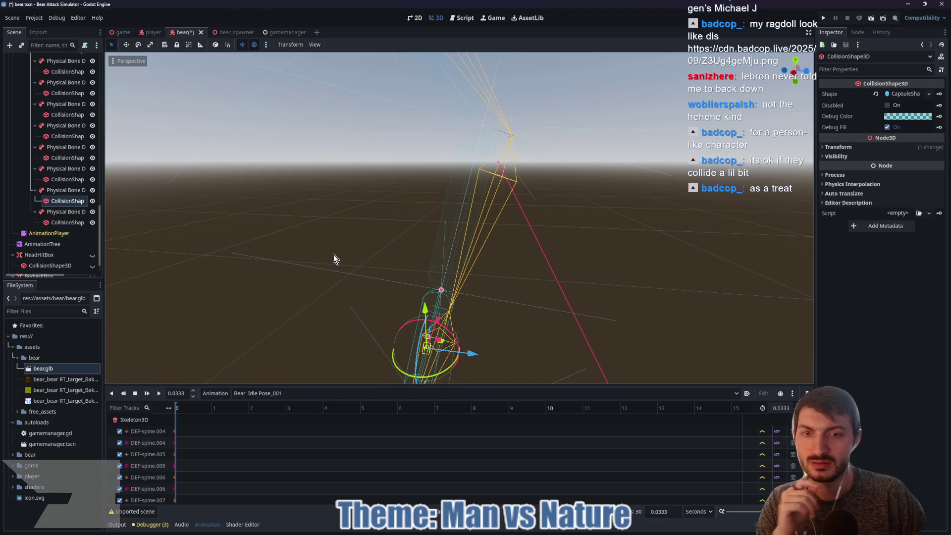
pyautogui.press('f')
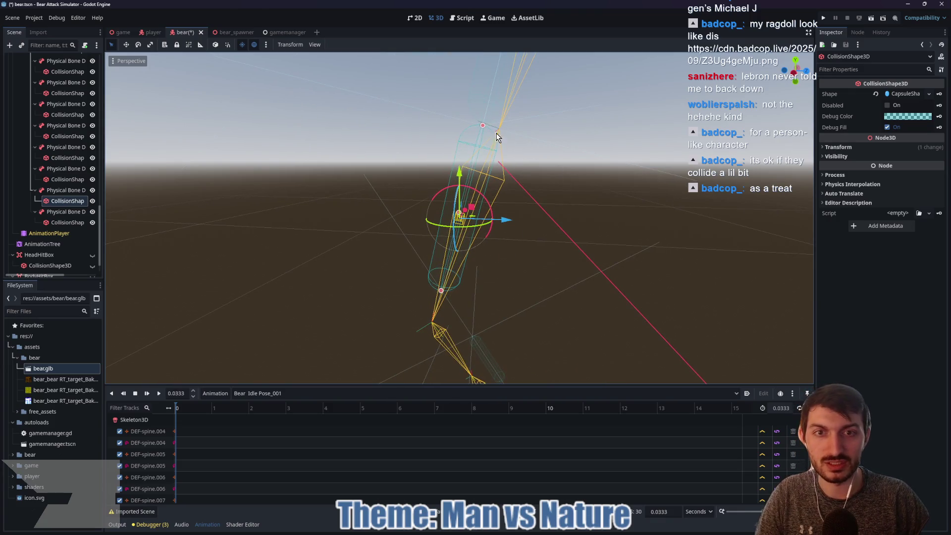
pyautogui.moveTo(483, 129); pyautogui.dragTo(484, 130)
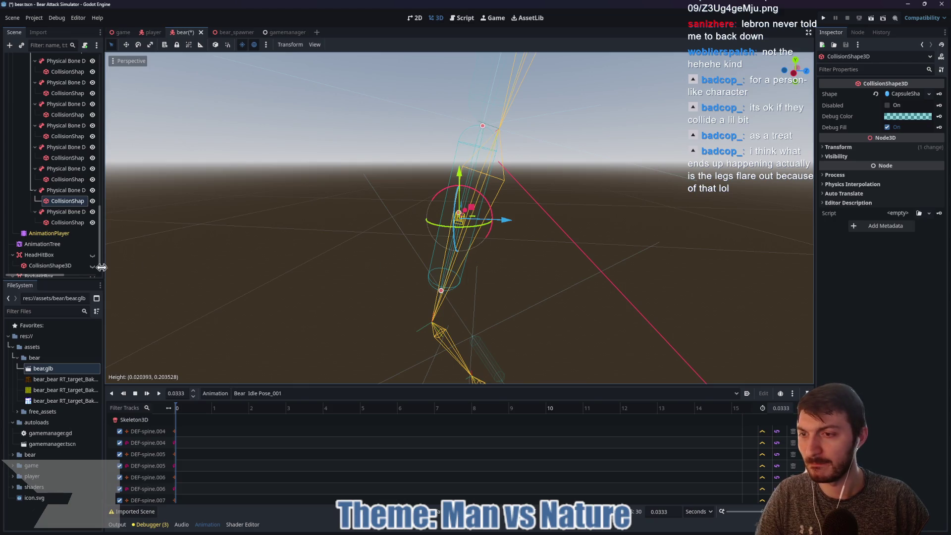
pyautogui.click(68, 222)
pyautogui.press('f')
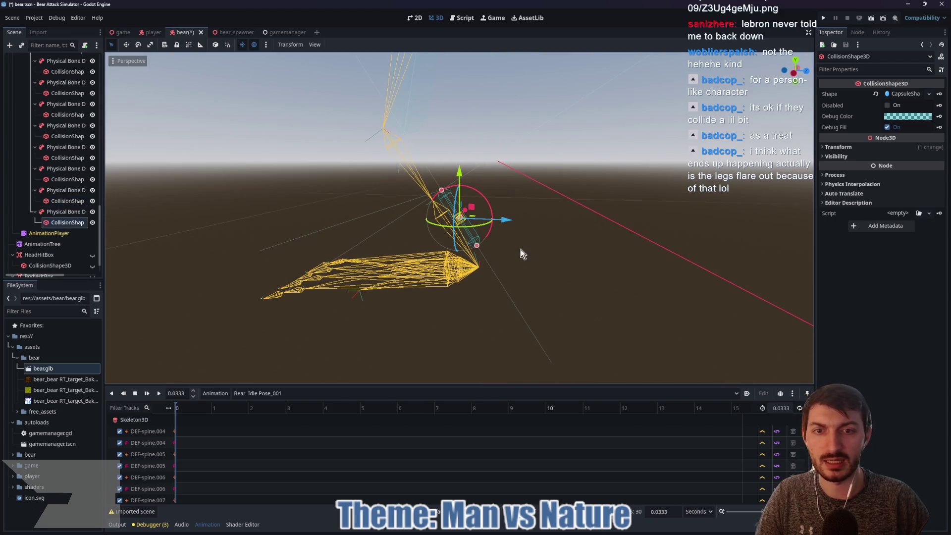
pyautogui.hotkey('ctrl', 's')
# Unhide the bear RT mesh, eye and HeadHitBox, save, and switch to the game scene
pyautogui.scroll(3, 75, 199)
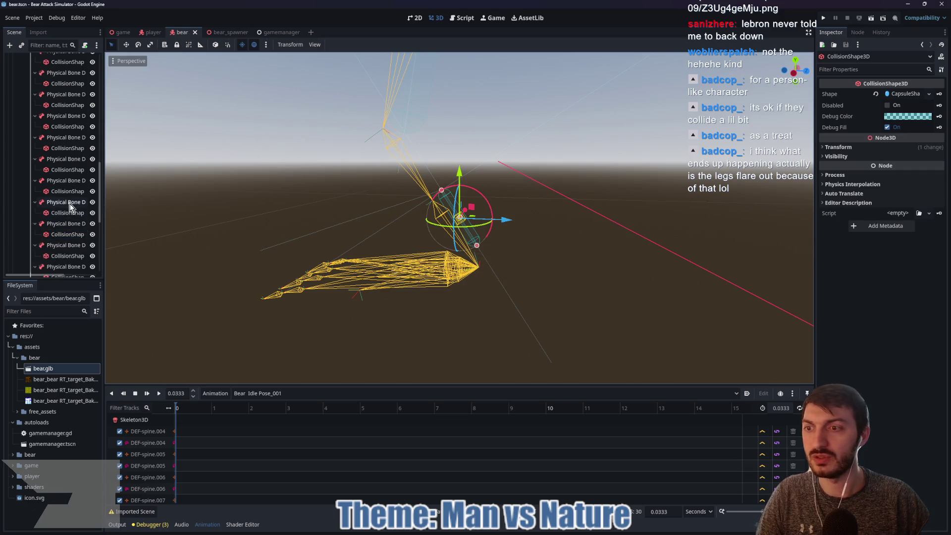
pyautogui.scroll(3, 73, 152)
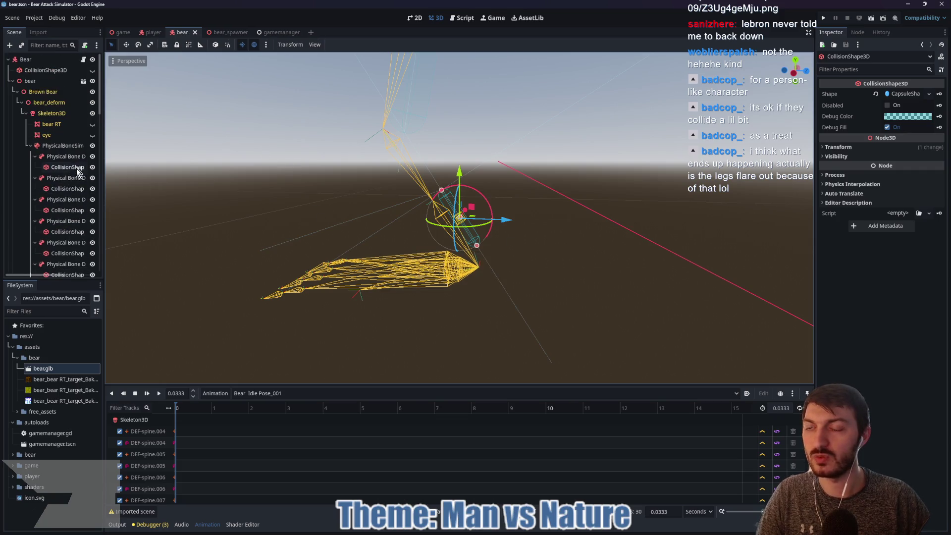
pyautogui.click(92, 124)
pyautogui.click(92, 135)
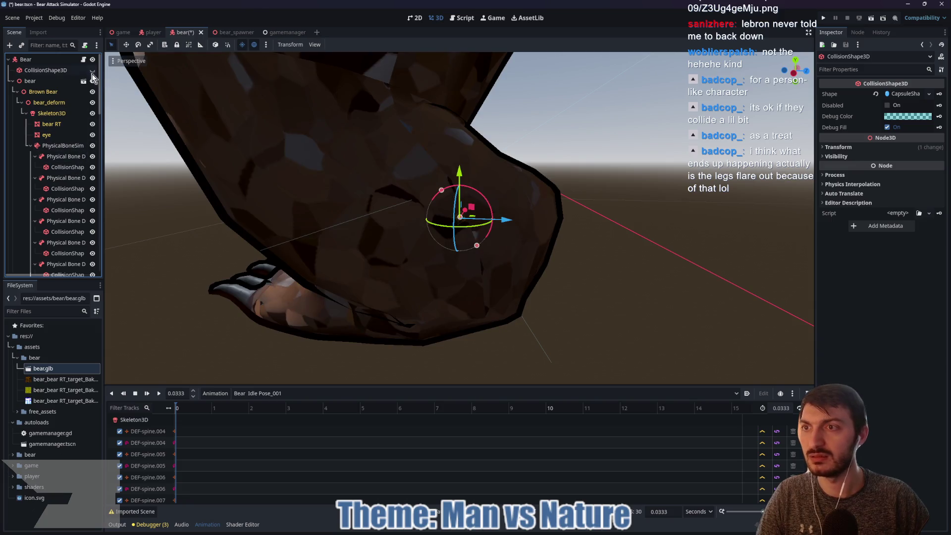
pyautogui.scroll(-10, 55, 153)
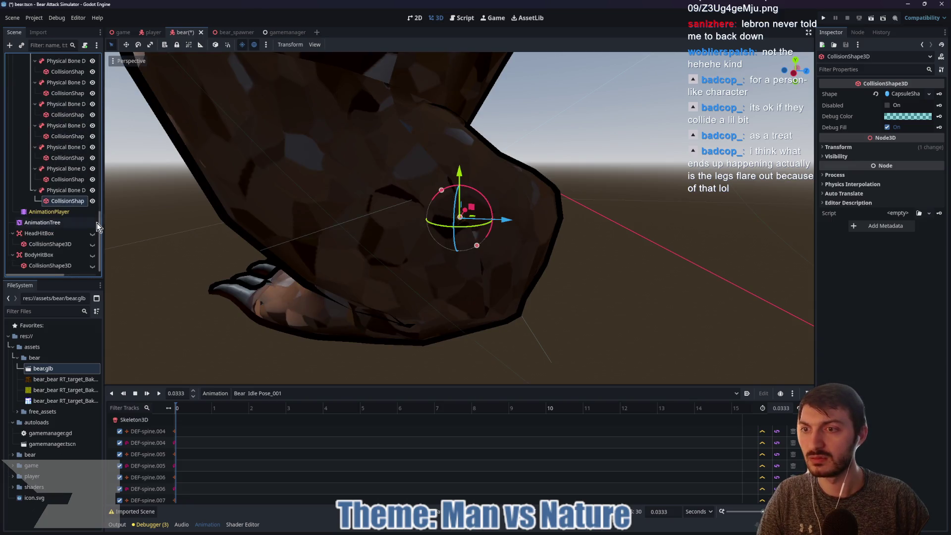
pyautogui.click(92, 233)
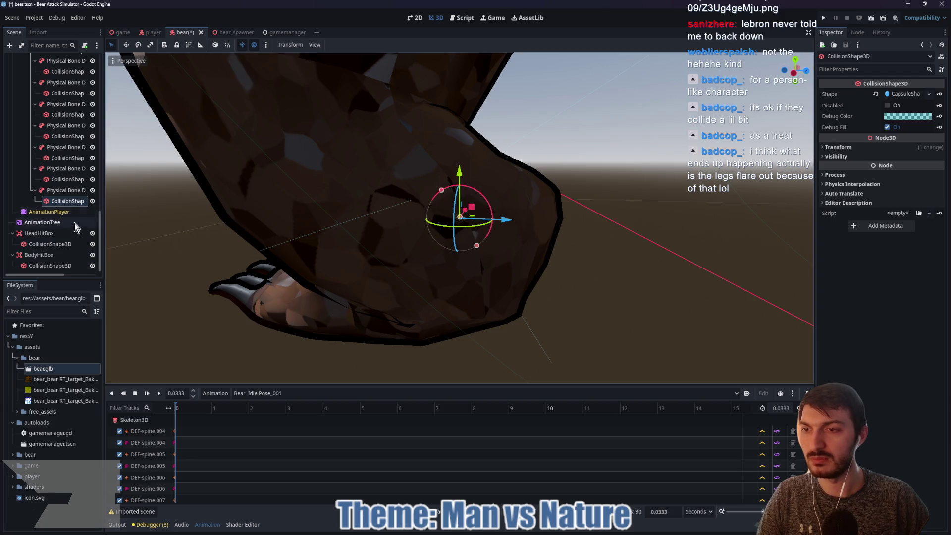
pyautogui.hotkey('ctrl', 's')
pyautogui.scroll(-6, 262, 201)
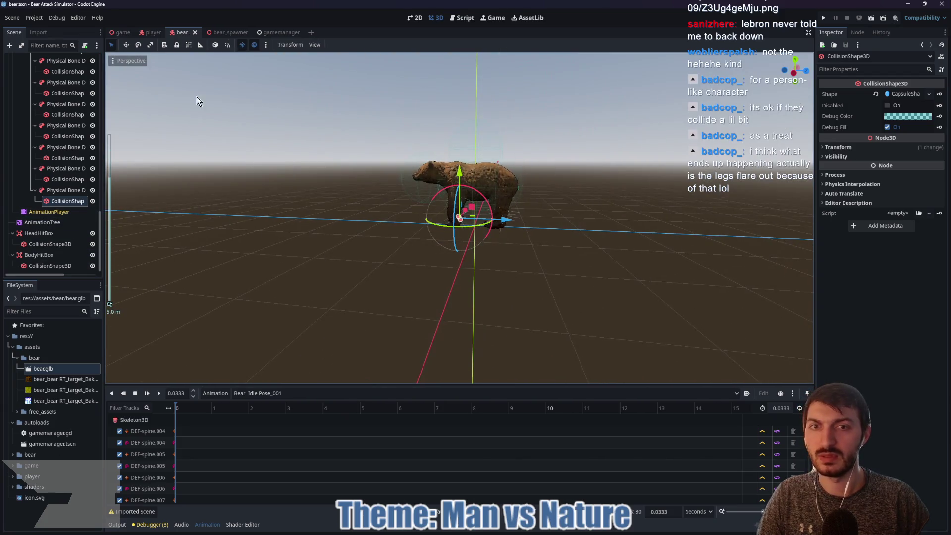
pyautogui.click(122, 32)
pyautogui.press('F5')
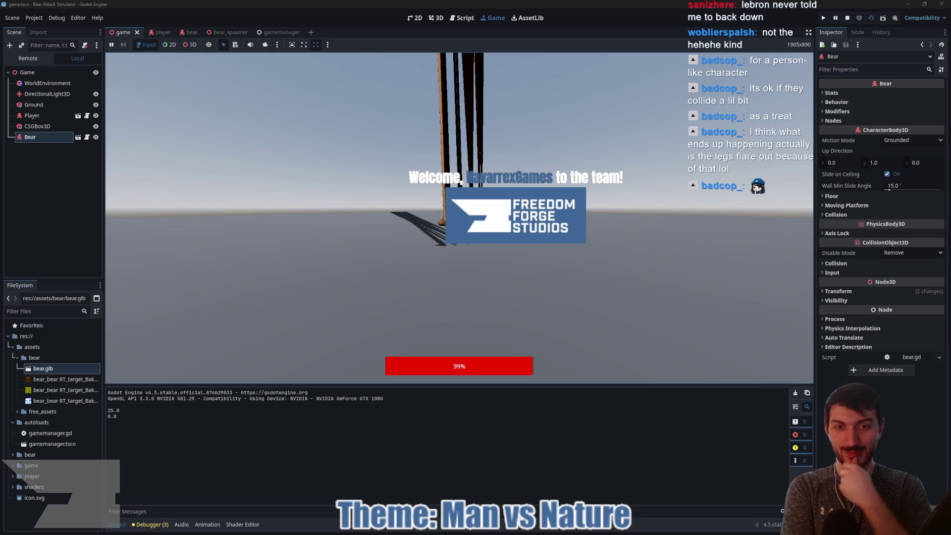
pyautogui.press('F8')
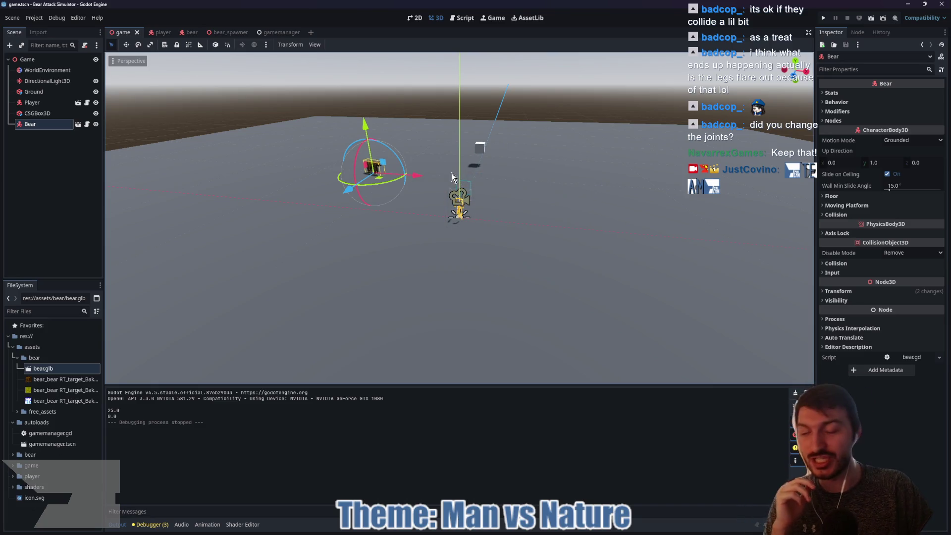
pyautogui.click(194, 33)
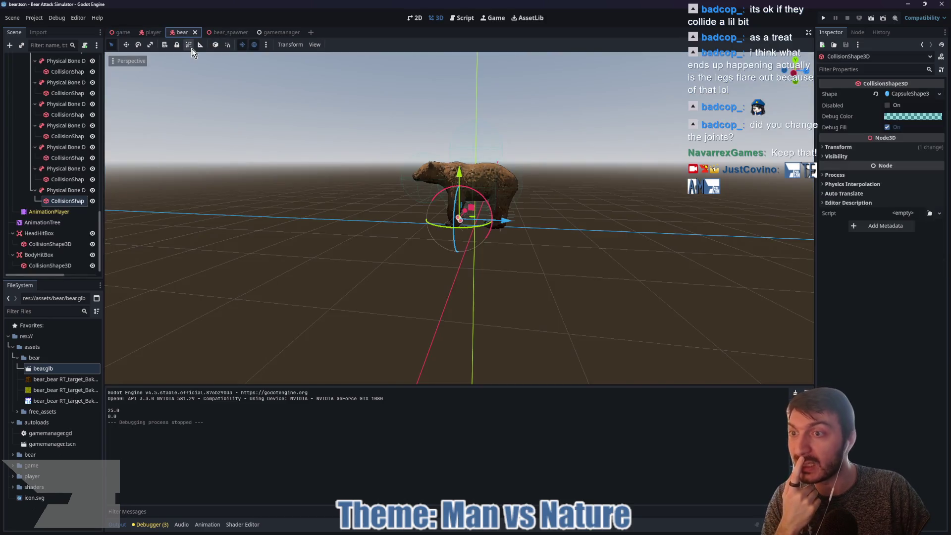
pyautogui.click(58, 191)
pyautogui.keyDown('ctrl'); pyautogui.click(66, 168); pyautogui.keyUp('ctrl')
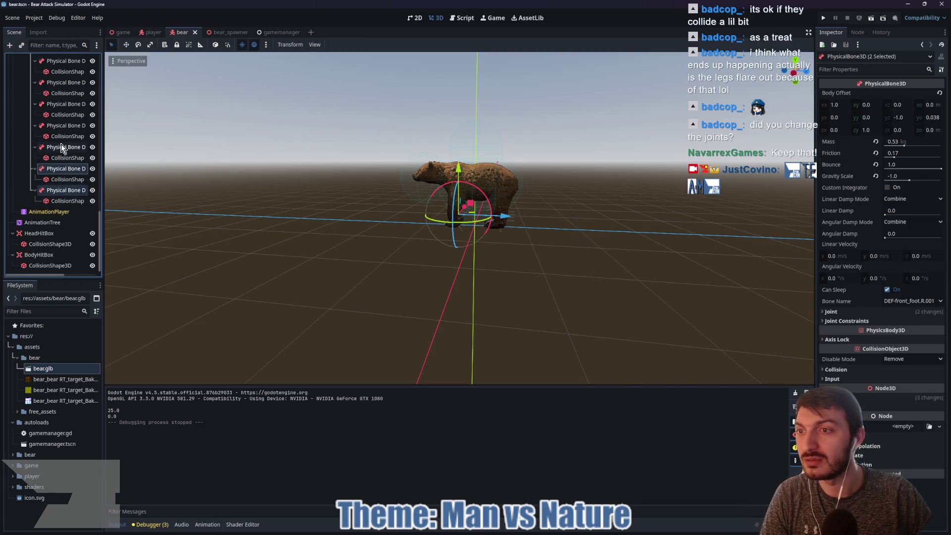
pyautogui.keyDown('ctrl'); pyautogui.click(63, 147); pyautogui.keyUp('ctrl')
pyautogui.keyDown('ctrl'); pyautogui.click(62, 127); pyautogui.keyUp('ctrl')
pyautogui.keyDown('ctrl'); pyautogui.click(62, 104); pyautogui.keyUp('ctrl')
pyautogui.keyDown('ctrl'); pyautogui.click(62, 83); pyautogui.keyUp('ctrl')
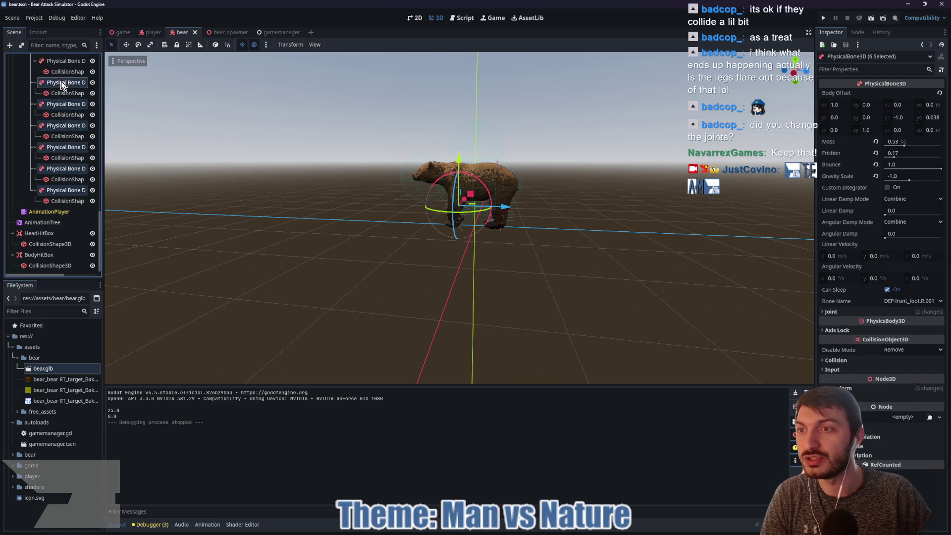
pyautogui.keyDown('ctrl'); pyautogui.click(66, 62); pyautogui.keyUp('ctrl')
pyautogui.scroll(5, 63, 145)
pyautogui.keyDown('ctrl'); pyautogui.click(64, 203); pyautogui.keyUp('ctrl')
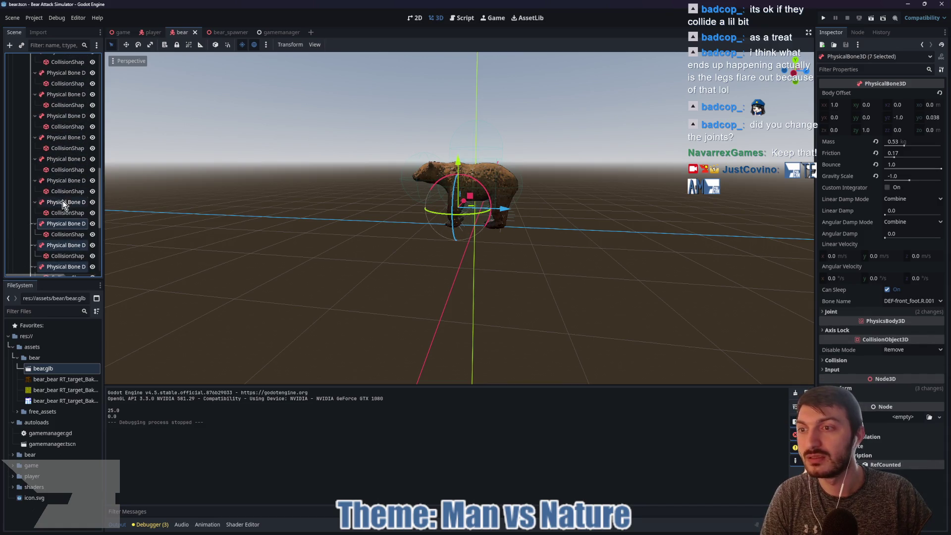
pyautogui.keyDown('ctrl'); pyautogui.click(62, 180); pyautogui.keyUp('ctrl')
pyautogui.keyDown('ctrl'); pyautogui.click(65, 158); pyautogui.keyUp('ctrl')
pyautogui.keyDown('ctrl'); pyautogui.click(66, 137); pyautogui.keyUp('ctrl')
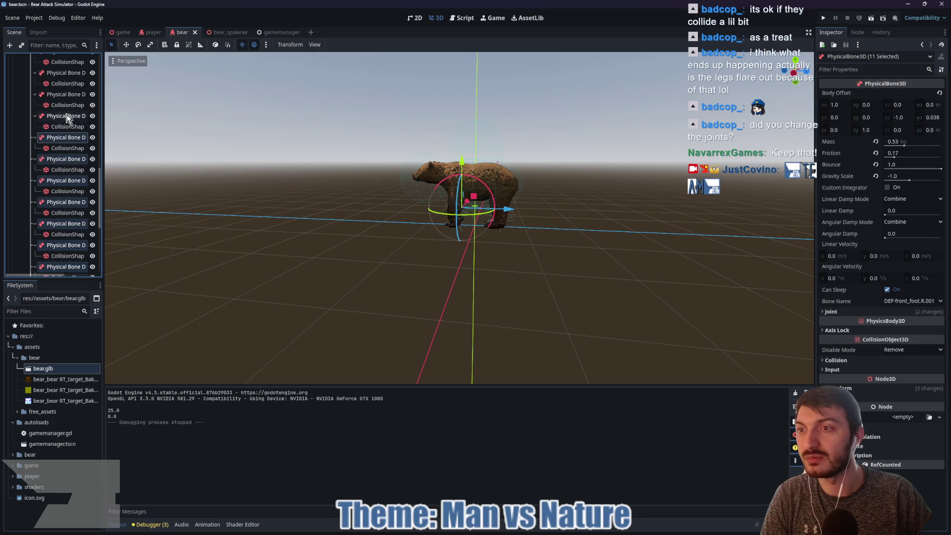
pyautogui.keyDown('ctrl'); pyautogui.click(67, 116); pyautogui.keyUp('ctrl')
pyautogui.keyDown('ctrl'); pyautogui.click(67, 94); pyautogui.keyUp('ctrl')
pyautogui.keyDown('ctrl'); pyautogui.click(67, 84); pyautogui.keyUp('ctrl')
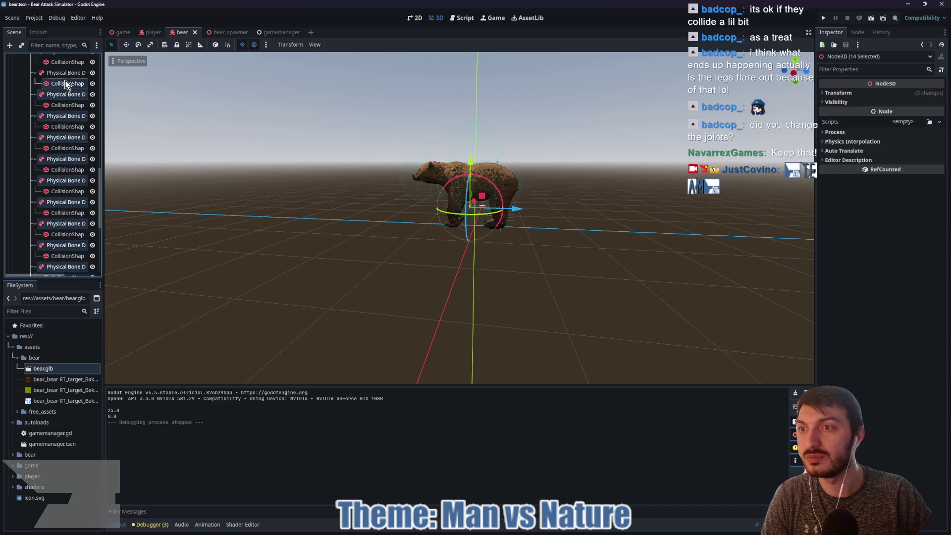
pyautogui.keyDown('ctrl'); pyautogui.click(66, 84); pyautogui.keyUp('ctrl')
pyautogui.keyDown('ctrl'); pyautogui.click(66, 73); pyautogui.keyUp('ctrl')
pyautogui.scroll(5, 70, 135)
pyautogui.keyDown('ctrl'); pyautogui.click(66, 187); pyautogui.keyUp('ctrl')
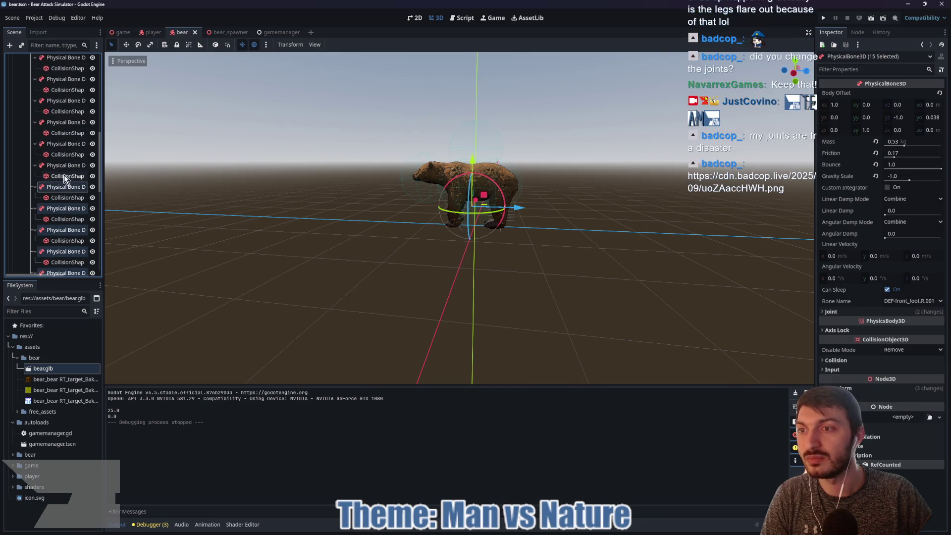
pyautogui.keyDown('ctrl'); pyautogui.click(64, 165); pyautogui.keyUp('ctrl')
pyautogui.keyDown('ctrl'); pyautogui.click(67, 143); pyautogui.keyUp('ctrl')
pyautogui.keyDown('ctrl'); pyautogui.click(64, 122); pyautogui.keyUp('ctrl')
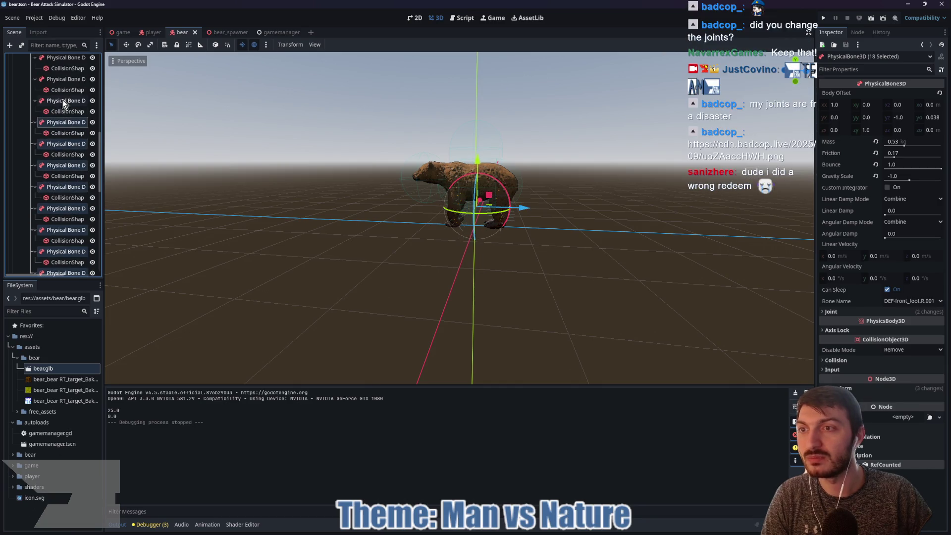
pyautogui.keyDown('ctrl'); pyautogui.click(62, 101); pyautogui.keyUp('ctrl')
pyautogui.keyDown('ctrl'); pyautogui.click(63, 79); pyautogui.keyUp('ctrl')
pyautogui.scroll(3, 69, 126)
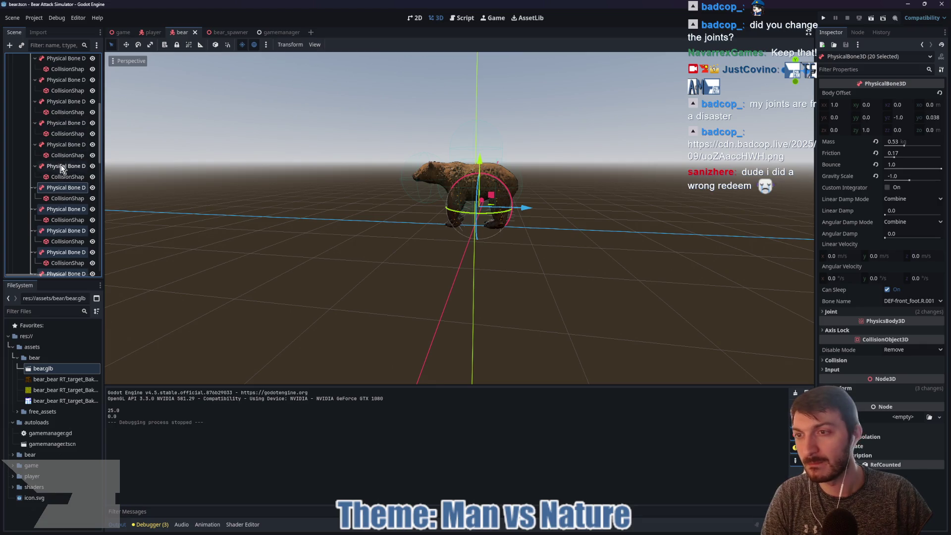
pyautogui.keyDown('ctrl'); pyautogui.click(62, 167); pyautogui.keyUp('ctrl')
pyautogui.keyDown('ctrl'); pyautogui.click(63, 145); pyautogui.keyUp('ctrl')
pyautogui.keyDown('ctrl'); pyautogui.click(64, 123); pyautogui.keyUp('ctrl')
pyautogui.keyDown('ctrl'); pyautogui.click(62, 103); pyautogui.keyUp('ctrl')
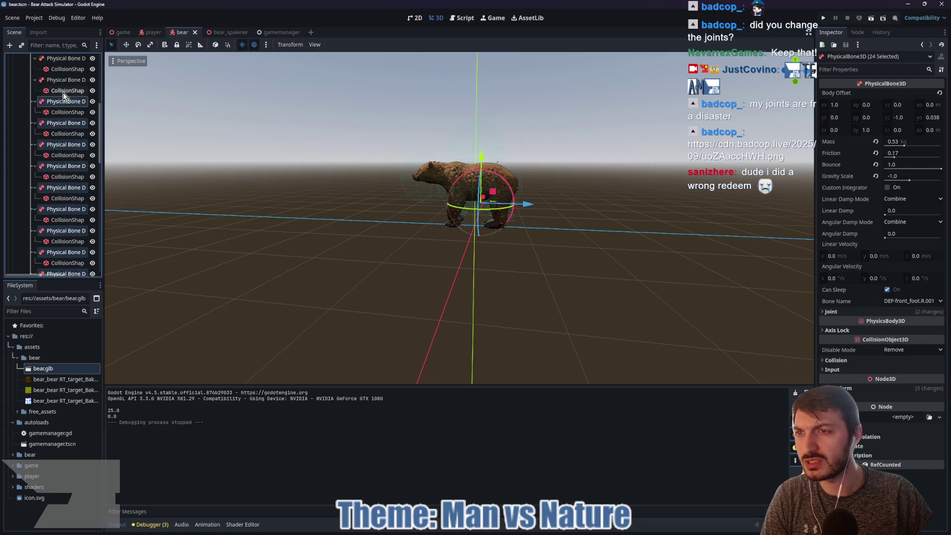
pyautogui.keyDown('ctrl'); pyautogui.click(64, 81); pyautogui.keyUp('ctrl')
pyautogui.scroll(3, 60, 128)
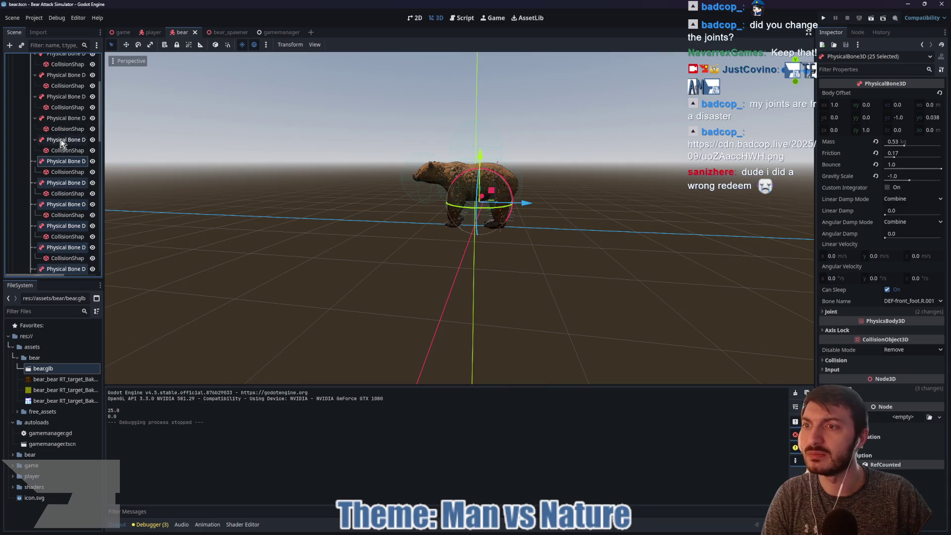
pyautogui.keyDown('ctrl'); pyautogui.click(60, 141); pyautogui.keyUp('ctrl')
pyautogui.keyDown('ctrl'); pyautogui.click(59, 118); pyautogui.keyUp('ctrl')
pyautogui.keyDown('ctrl'); pyautogui.click(61, 97); pyautogui.keyUp('ctrl')
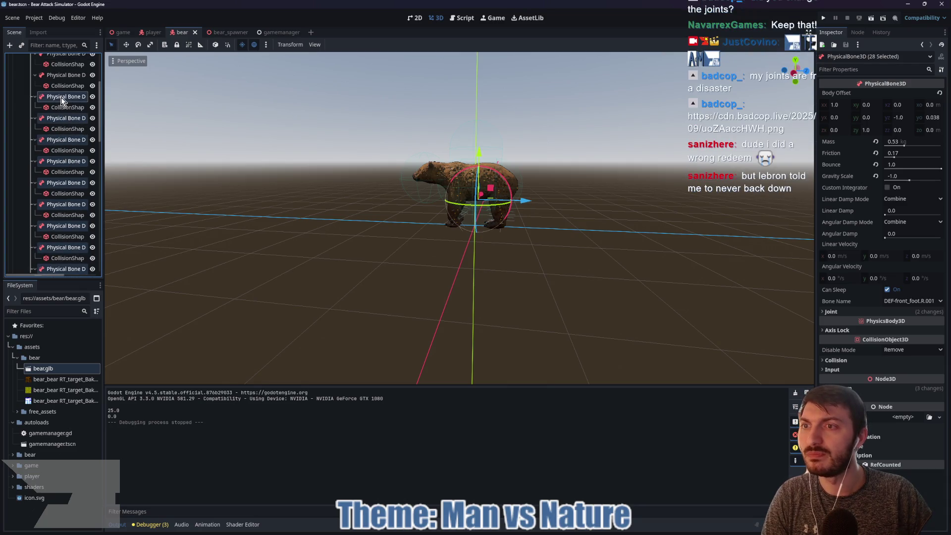
pyautogui.keyDown('ctrl'); pyautogui.click(67, 75); pyautogui.keyUp('ctrl')
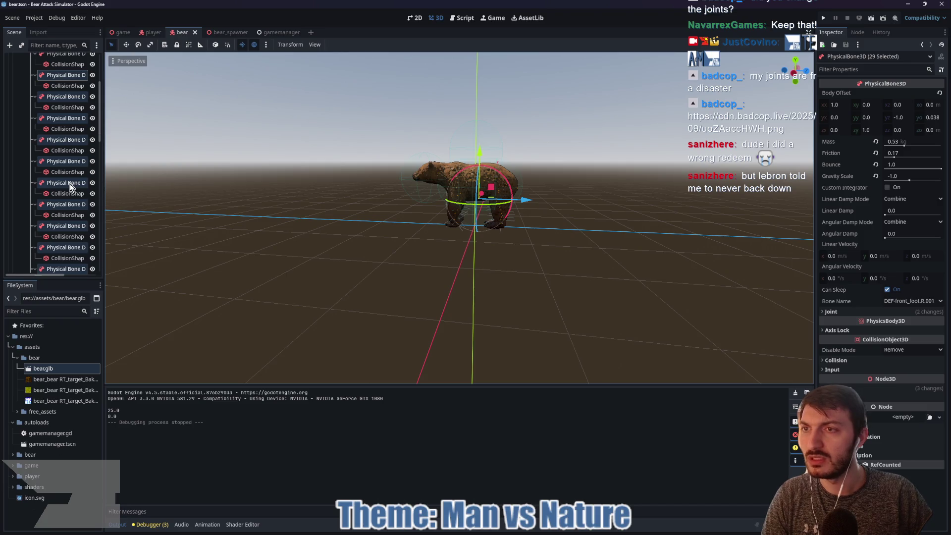
pyautogui.scroll(5, 74, 180)
pyautogui.keyDown('ctrl'); pyautogui.click(67, 156); pyautogui.keyUp('ctrl')
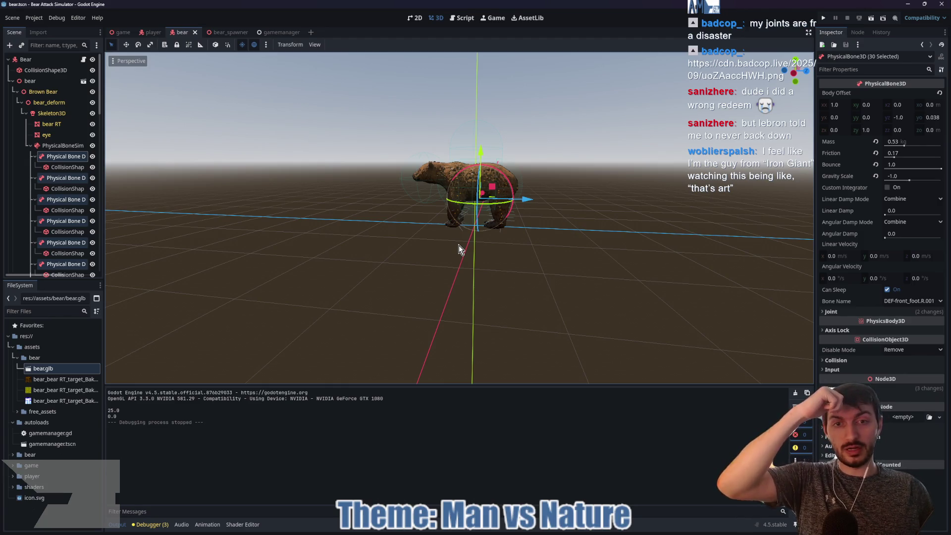
pyautogui.scroll(8, 459, 246)
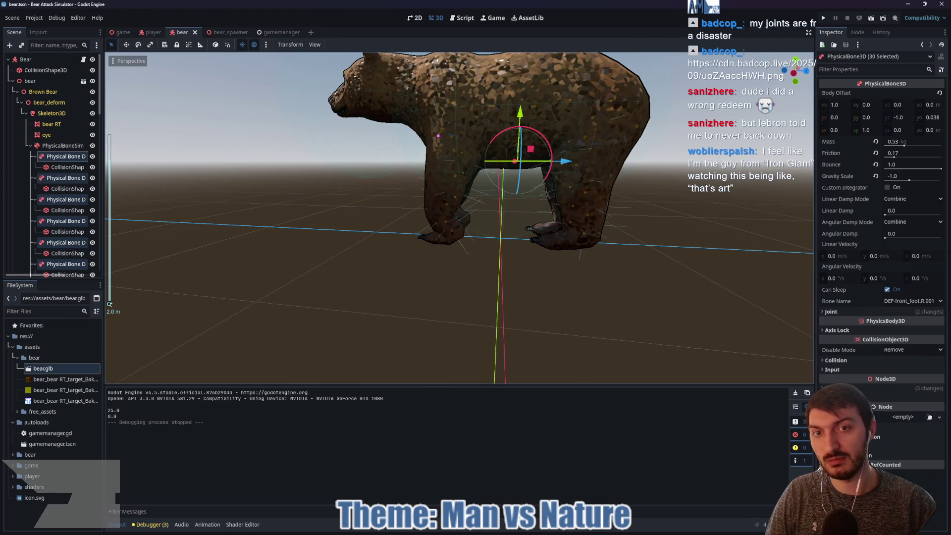
pyautogui.moveTo(434, 134); pyautogui.dragTo(457, 218)
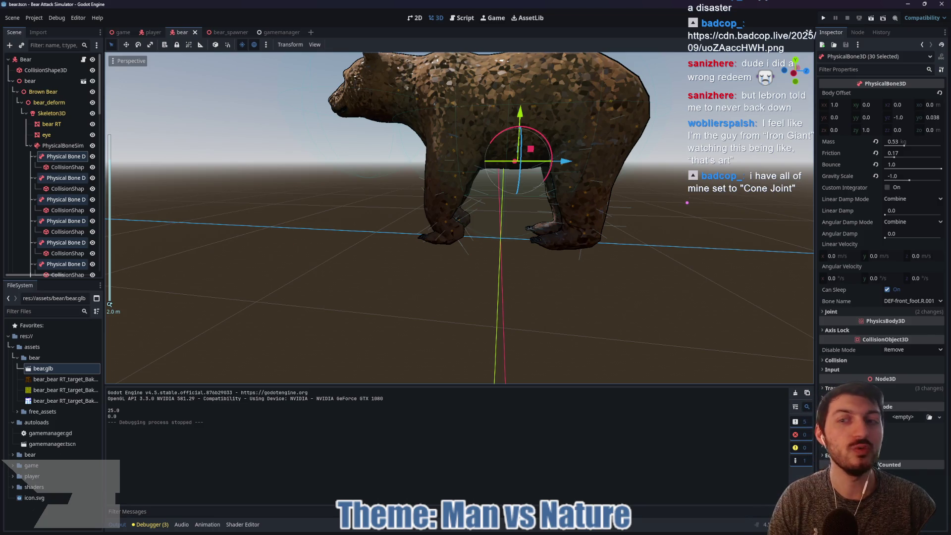
# Change the Joint Type of all selected physical bones from PinJoint to ConeJoint
pyautogui.click(843, 313)
pyautogui.scroll(-1, 843, 297)
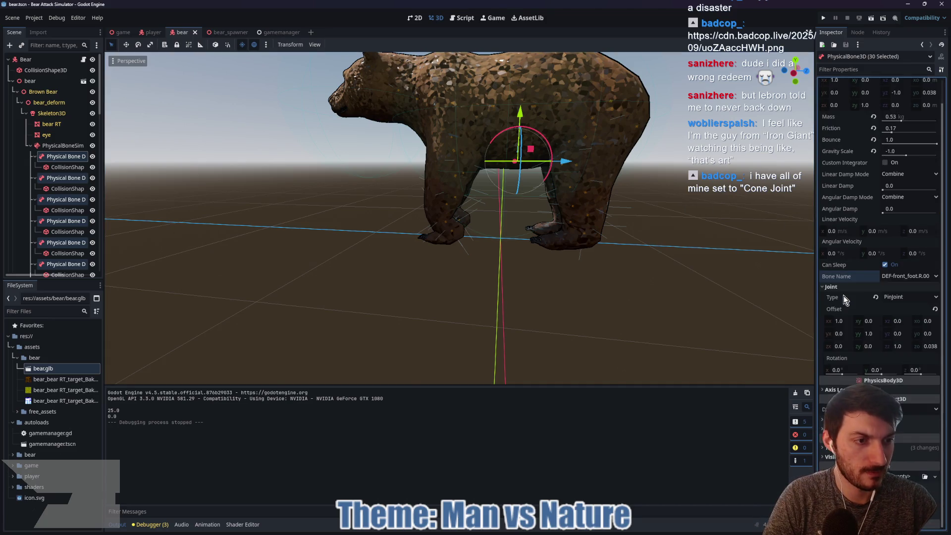
pyautogui.click(898, 299)
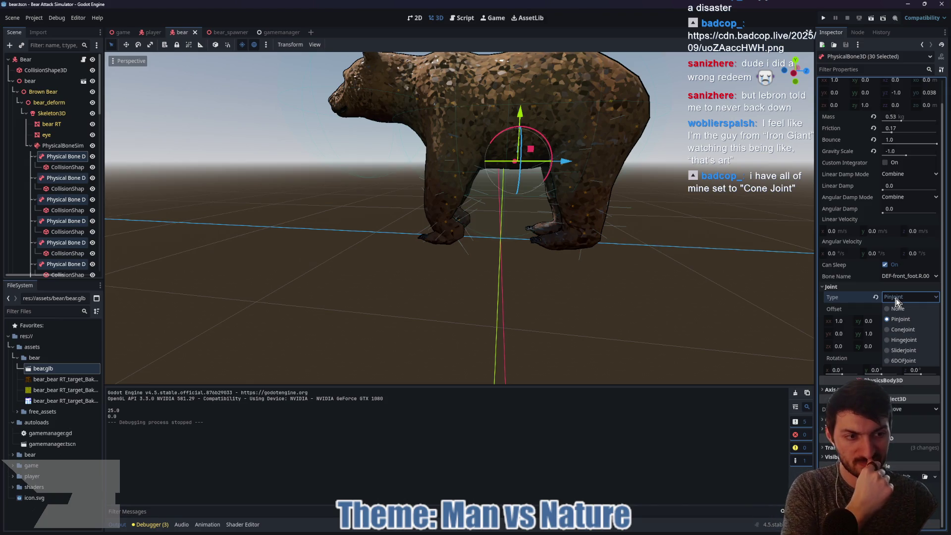
pyautogui.click(902, 329)
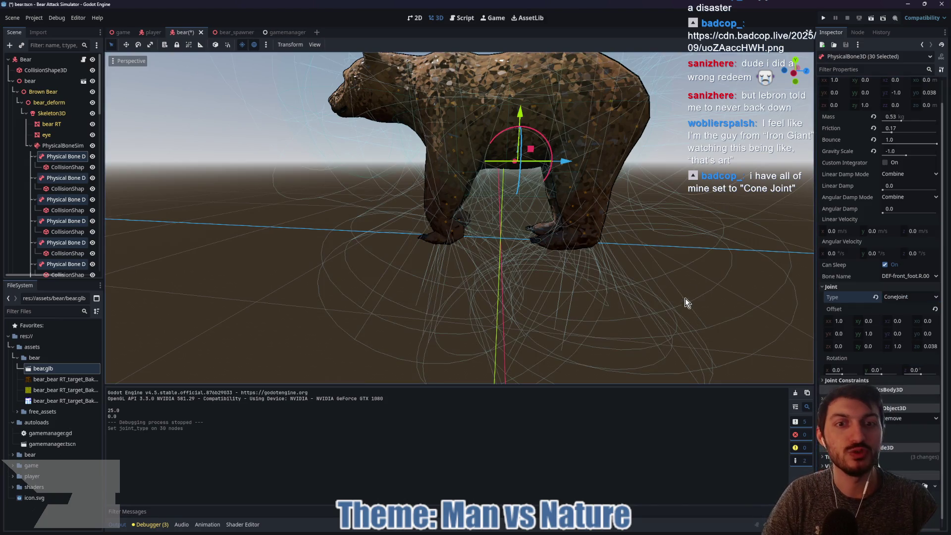
pyautogui.scroll(-2, 684, 293)
pyautogui.moveTo(683, 290)
pyautogui.mouseDown()
pyautogui.moveTo(681, 268)
pyautogui.moveTo(643, 302)
pyautogui.moveTo(569, 286)
pyautogui.moveTo(706, 275)
pyautogui.mouseUp()
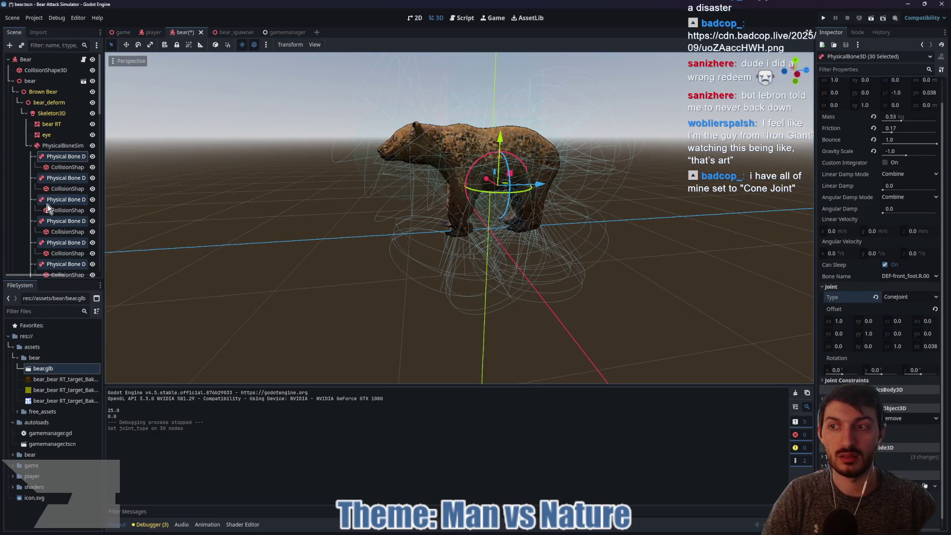
pyautogui.click(31, 146)
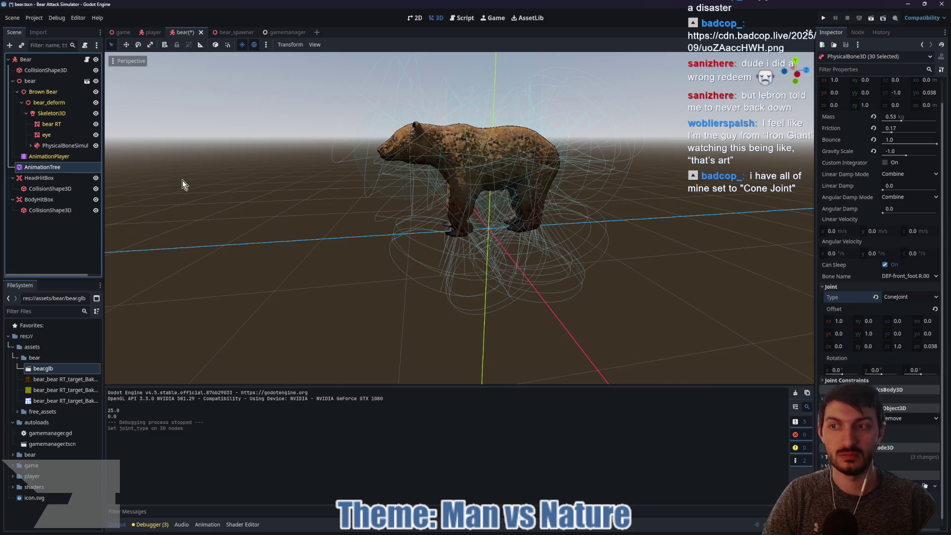
# Set the AnimationTree to Active, save the bear scene, and test-run the game
pyautogui.click(888, 146)
pyautogui.hotkey('ctrl', 's')
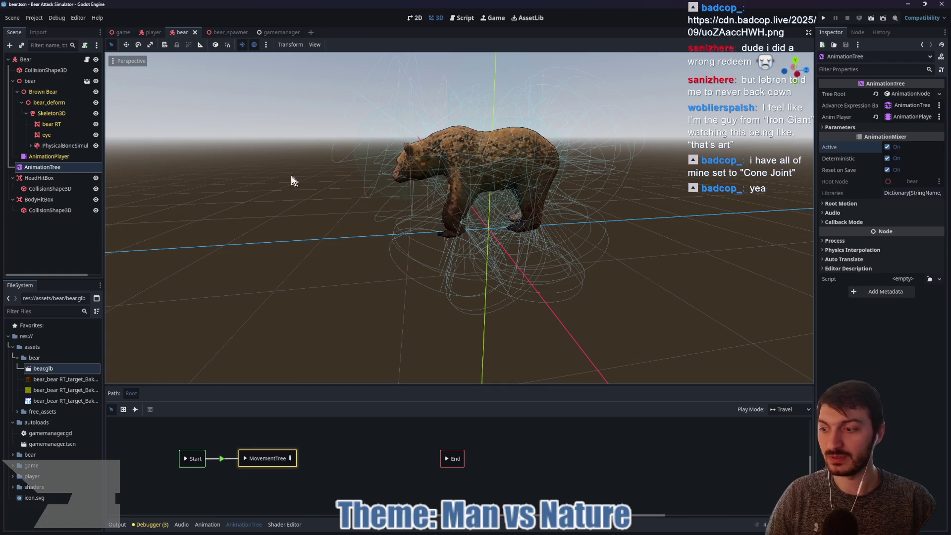
pyautogui.click(123, 32)
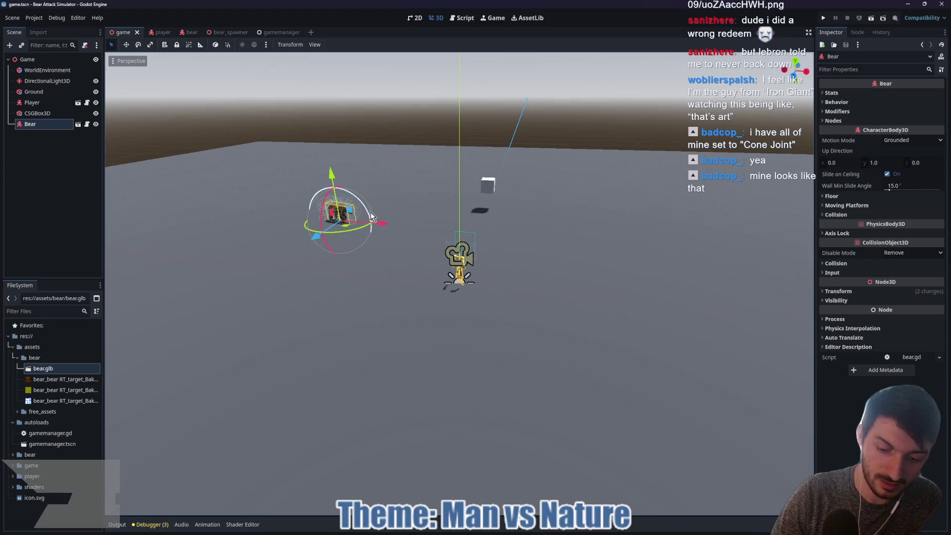
pyautogui.press('F5')
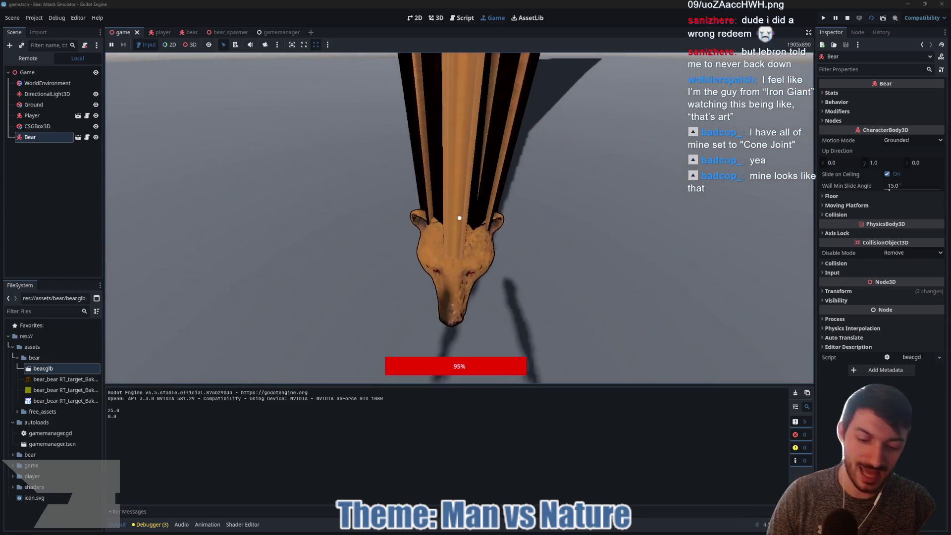
pyautogui.press('F8')
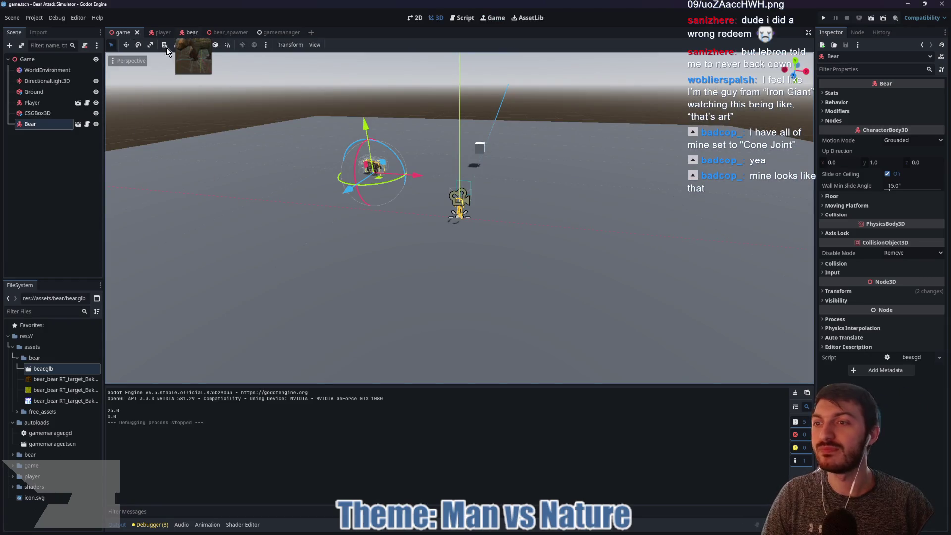
# Back in the bear scene, Ctrl-select all 30 physical bones under the PhysicalBoneSimulator
pyautogui.click(198, 34)
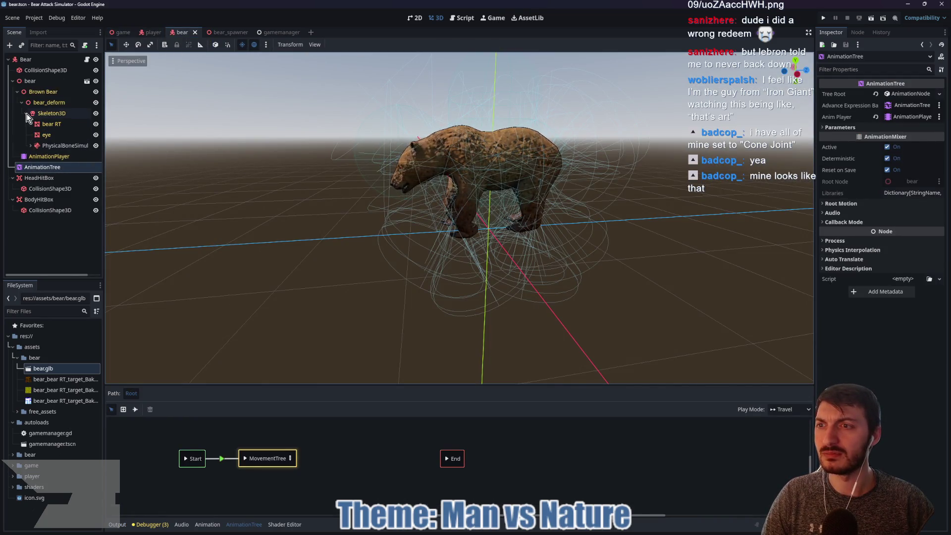
pyautogui.click(31, 146)
pyautogui.keyDown('shift'); pyautogui.click(52, 147); pyautogui.keyUp('shift')
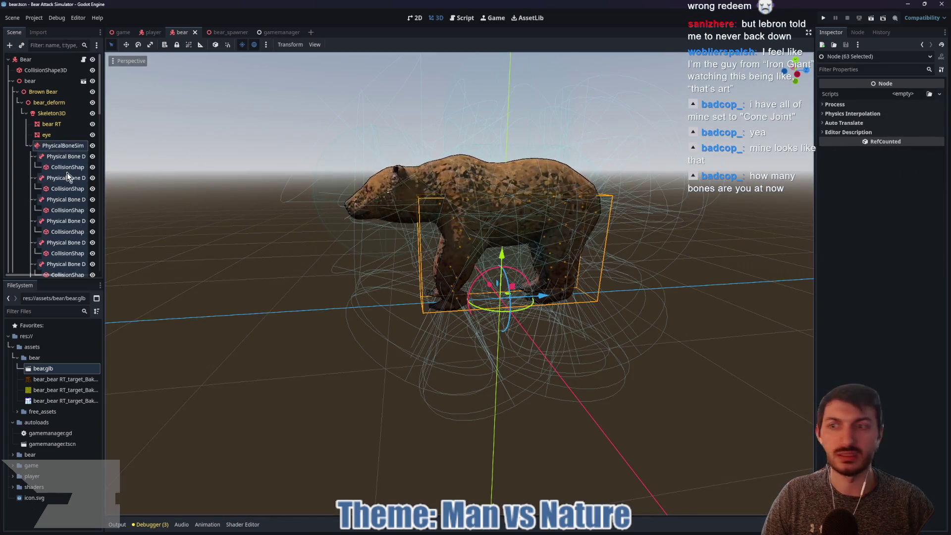
pyautogui.click(52, 157)
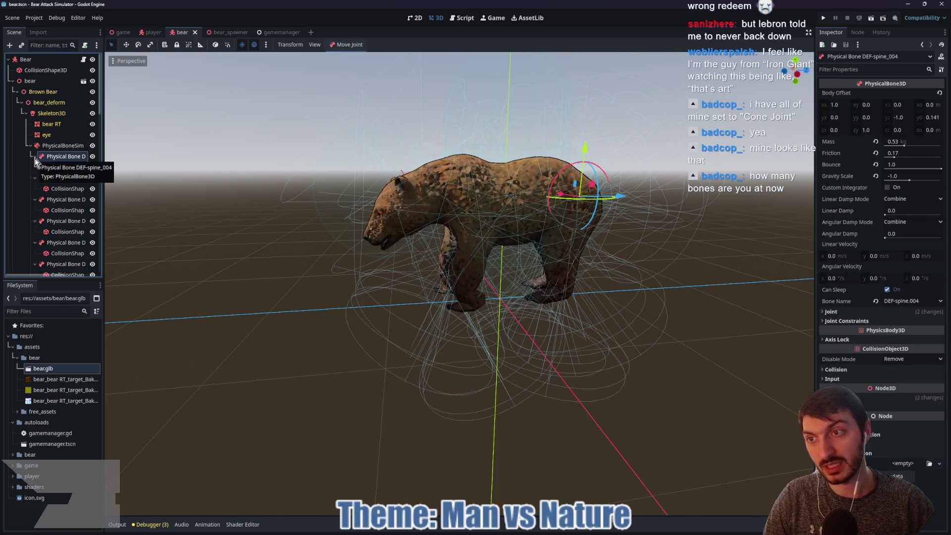
pyautogui.keyDown('ctrl'); pyautogui.click(61, 178); pyautogui.keyUp('ctrl')
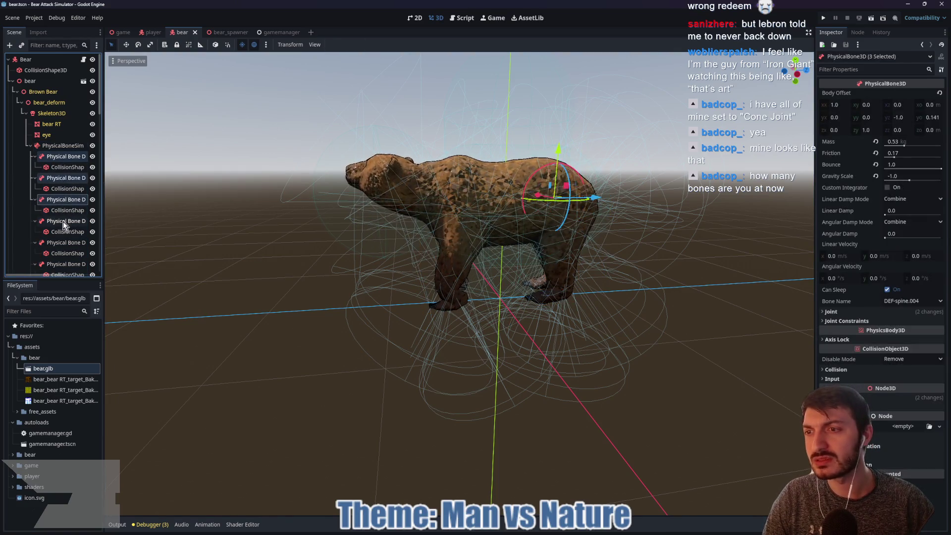
pyautogui.keyDown('ctrl'); pyautogui.click(63, 221); pyautogui.keyUp('ctrl')
pyautogui.keyDown('ctrl'); pyautogui.click(61, 242); pyautogui.keyUp('ctrl')
pyautogui.scroll(-3, 71, 195)
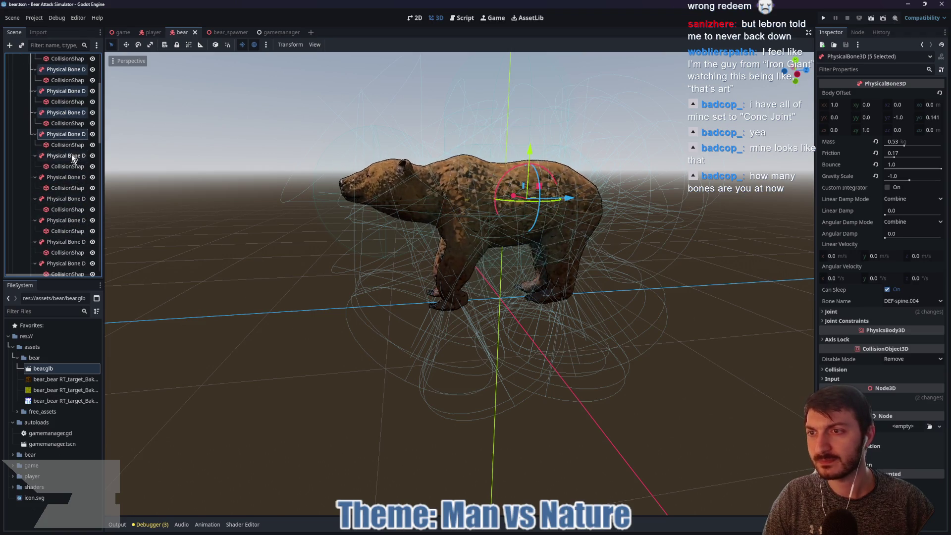
pyautogui.keyDown('ctrl'); pyautogui.click(72, 155); pyautogui.keyUp('ctrl')
pyautogui.keyDown('ctrl'); pyautogui.click(59, 177); pyautogui.keyUp('ctrl')
pyautogui.keyDown('ctrl'); pyautogui.click(61, 199); pyautogui.keyUp('ctrl')
pyautogui.keyDown('ctrl'); pyautogui.click(64, 220); pyautogui.keyUp('ctrl')
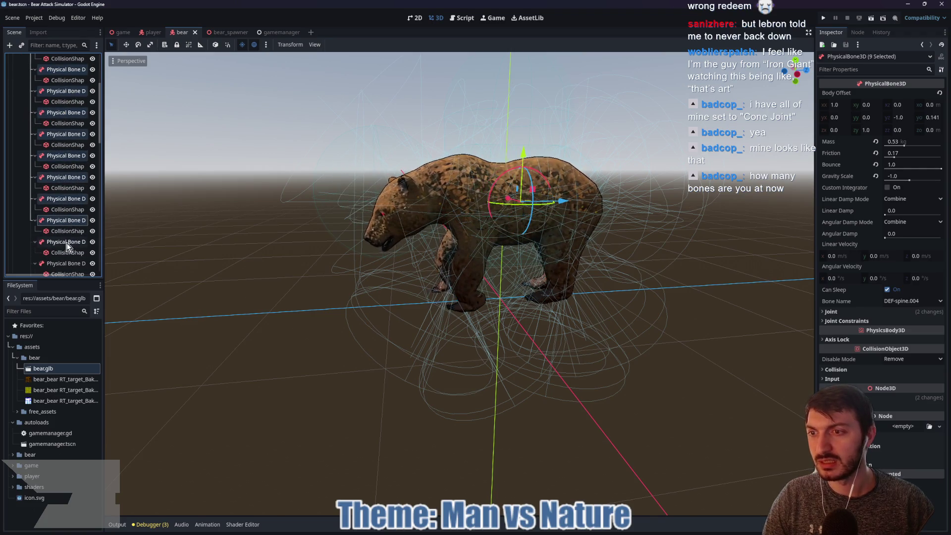
pyautogui.keyDown('ctrl'); pyautogui.click(66, 242); pyautogui.keyUp('ctrl')
pyautogui.scroll(-2, 61, 223)
pyautogui.keyDown('ctrl'); pyautogui.click(61, 183); pyautogui.keyUp('ctrl')
pyautogui.keyDown('ctrl'); pyautogui.click(55, 204); pyautogui.keyUp('ctrl')
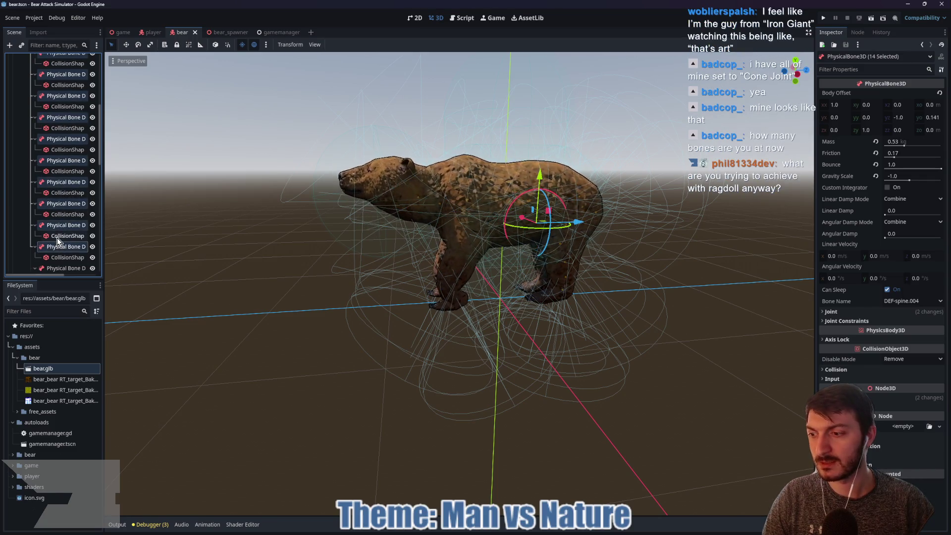
pyautogui.scroll(-1, 54, 244)
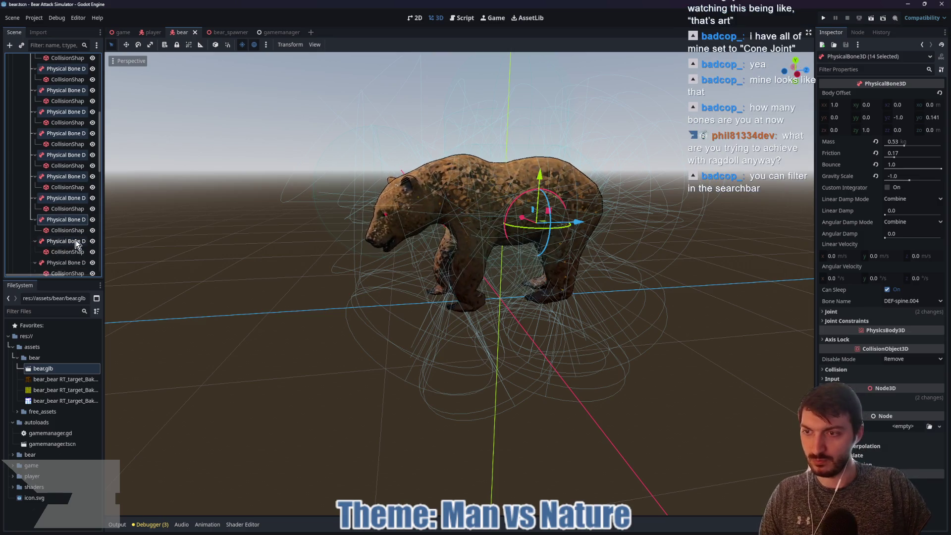
pyautogui.keyDown('ctrl'); pyautogui.click(65, 264); pyautogui.keyUp('ctrl')
pyautogui.scroll(-1, 65, 266)
pyautogui.keyDown('ctrl'); pyautogui.click(68, 236); pyautogui.keyUp('ctrl')
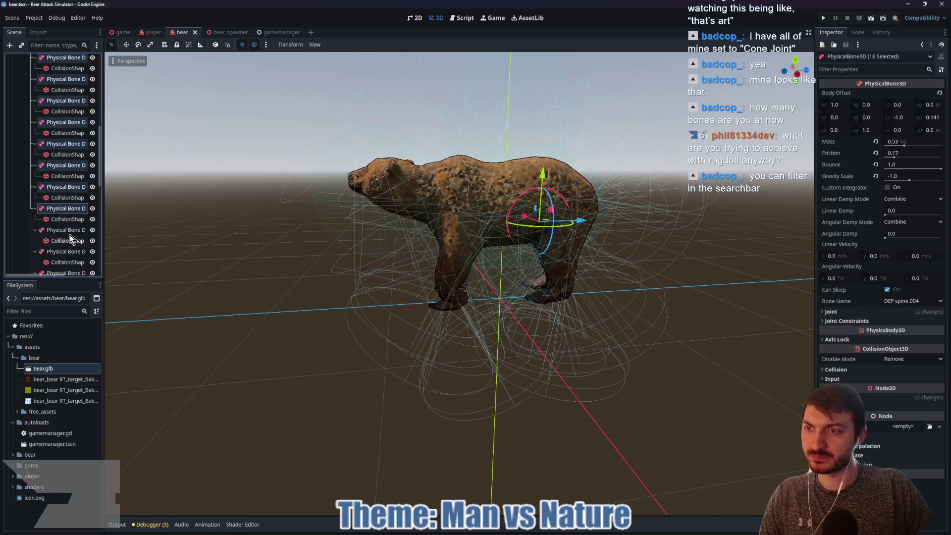
pyautogui.keyDown('ctrl'); pyautogui.click(69, 231); pyautogui.keyUp('ctrl')
pyautogui.scroll(-1, 68, 230)
pyautogui.keyDown('ctrl'); pyautogui.click(60, 225); pyautogui.keyUp('ctrl')
pyautogui.keyDown('ctrl'); pyautogui.click(69, 250); pyautogui.keyUp('ctrl')
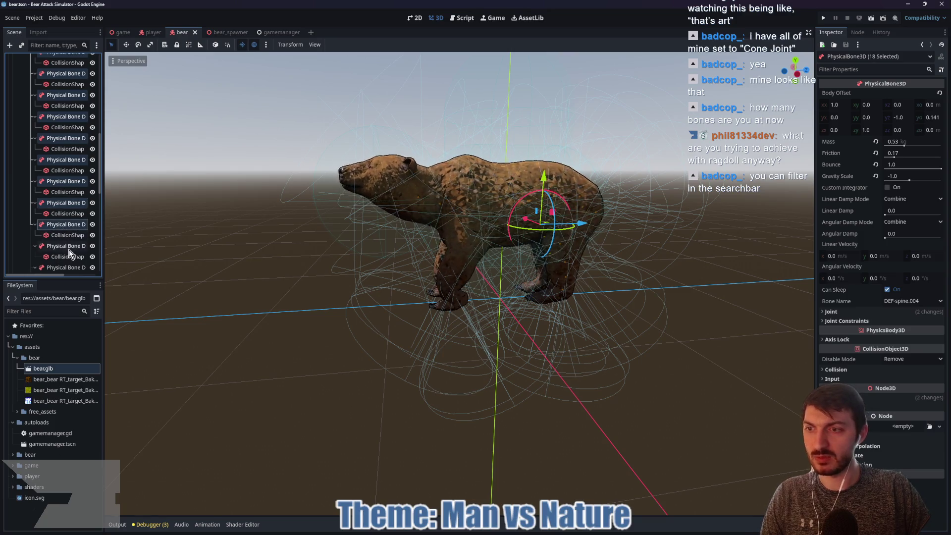
pyautogui.scroll(-1, 61, 247)
pyautogui.keyDown('ctrl'); pyautogui.click(61, 214); pyautogui.keyUp('ctrl')
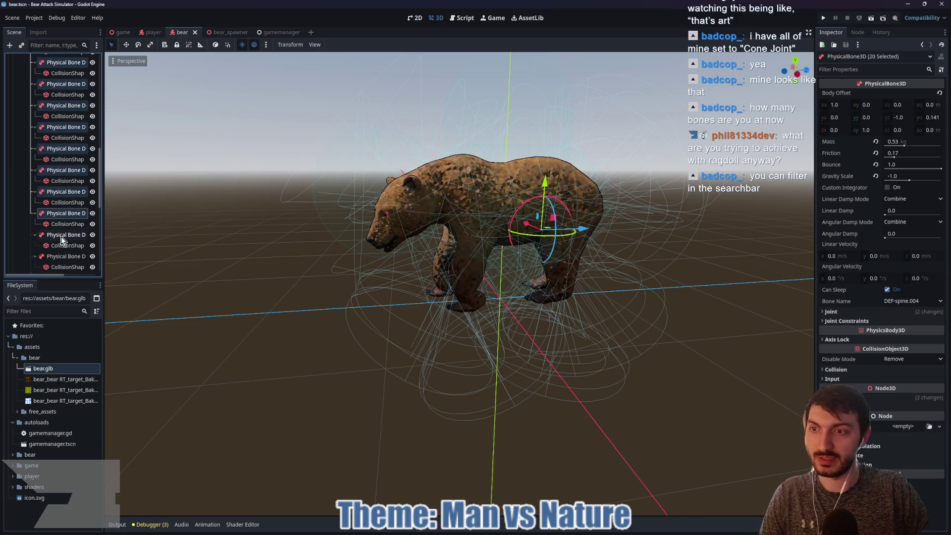
pyautogui.scroll(-1, 61, 237)
pyautogui.keyDown('ctrl'); pyautogui.click(61, 229); pyautogui.keyUp('ctrl')
pyautogui.keyDown('ctrl'); pyautogui.click(67, 251); pyautogui.keyUp('ctrl')
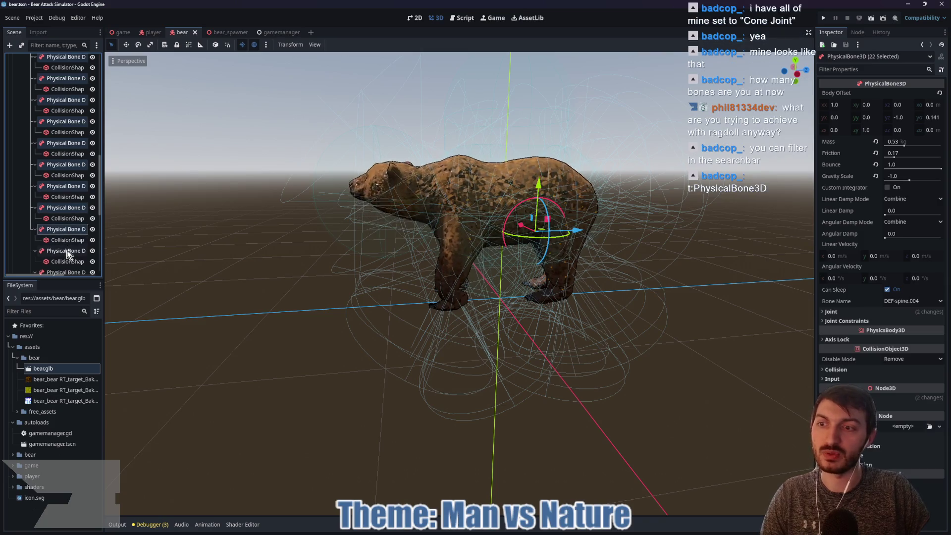
pyautogui.scroll(-3, 63, 241)
pyautogui.keyDown('ctrl'); pyautogui.click(62, 221); pyautogui.keyUp('ctrl')
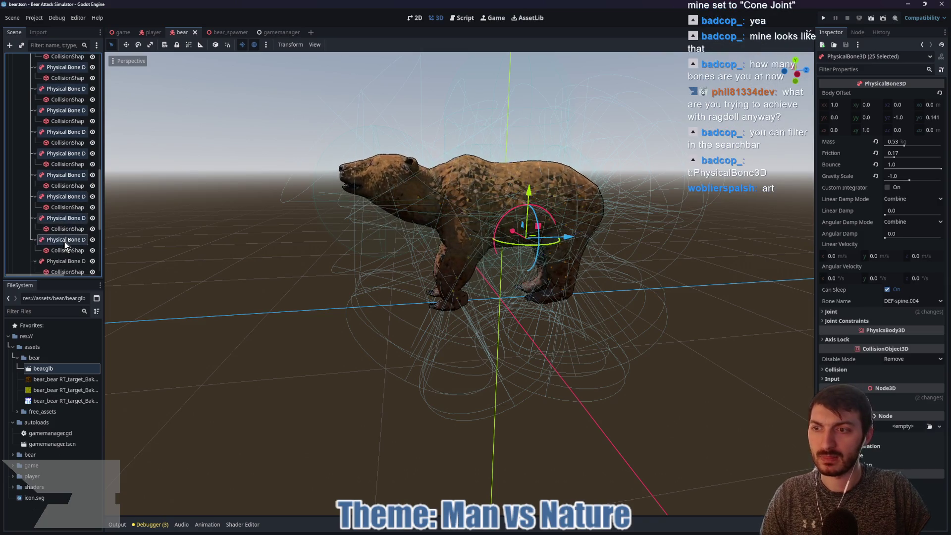
pyautogui.scroll(-1, 64, 242)
pyautogui.keyDown('ctrl'); pyautogui.click(59, 234); pyautogui.keyUp('ctrl')
pyautogui.keyDown('ctrl'); pyautogui.click(58, 254); pyautogui.keyUp('ctrl')
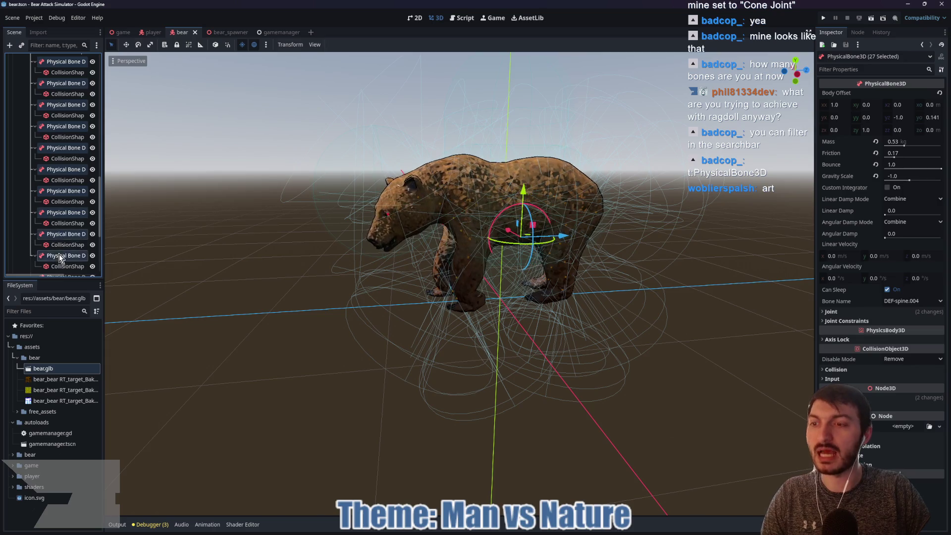
pyautogui.scroll(-1, 58, 239)
pyautogui.keyDown('ctrl'); pyautogui.click(60, 224); pyautogui.keyUp('ctrl')
pyautogui.keyDown('ctrl'); pyautogui.click(65, 245); pyautogui.keyUp('ctrl')
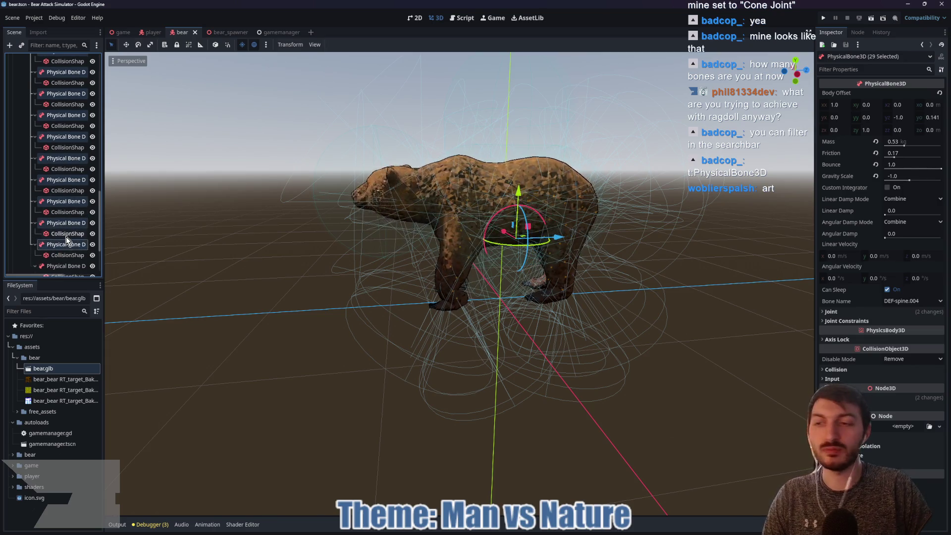
pyautogui.scroll(-2, 66, 237)
pyautogui.keyDown('ctrl'); pyautogui.click(57, 239); pyautogui.keyUp('ctrl')
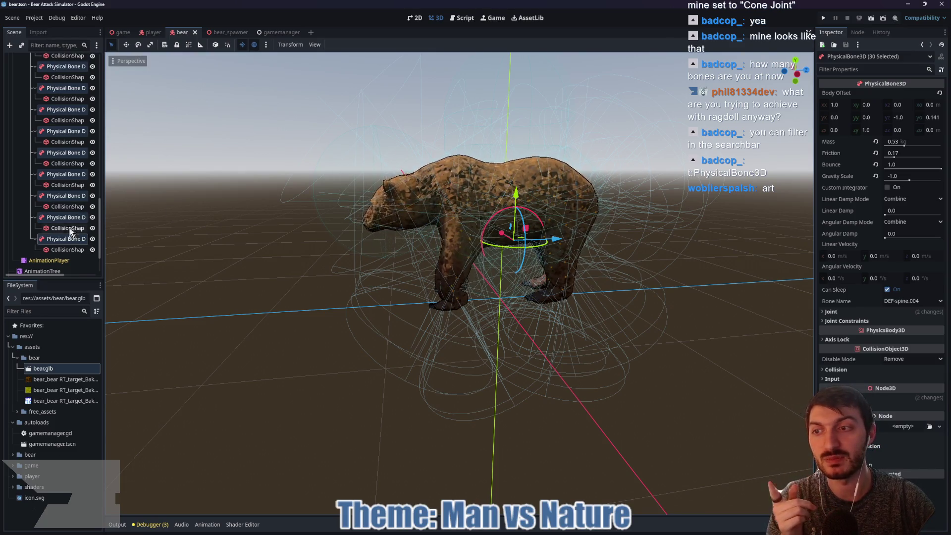
pyautogui.scroll(3, 74, 235)
# Replace the mistyped 't:Pica3' filter with 't:physica' so only PhysicalBone3D nodes are listed
pyautogui.scroll(2, 74, 239)
pyautogui.scroll(5, 73, 240)
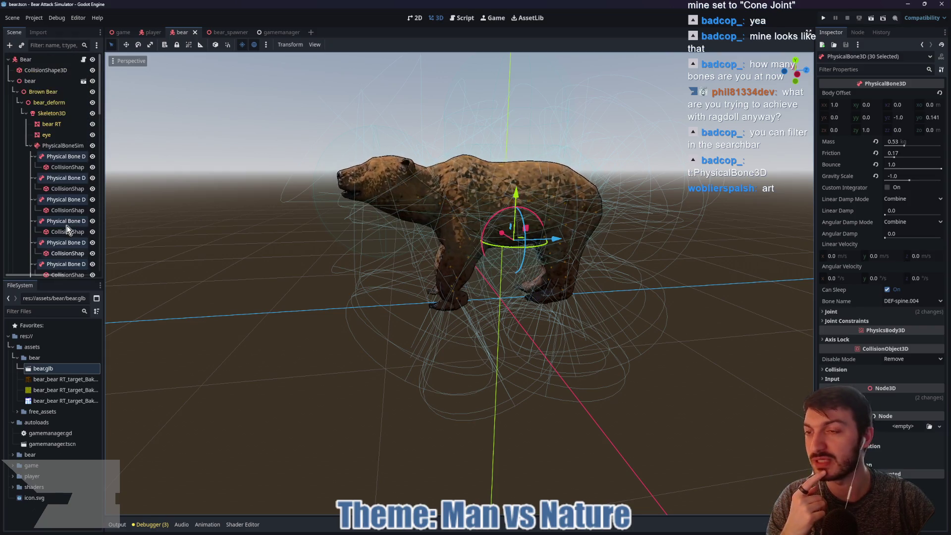
pyautogui.scroll(2, 69, 229)
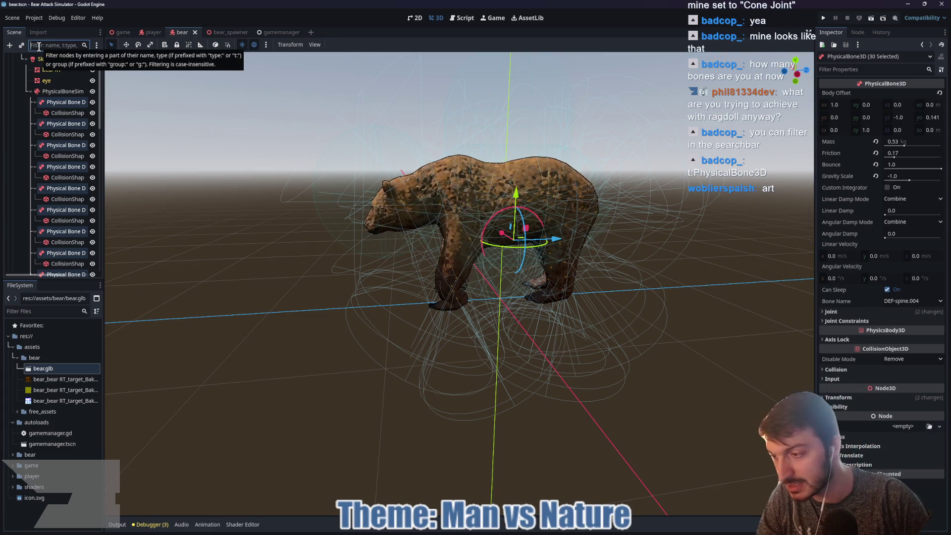
pyautogui.write('t:P')
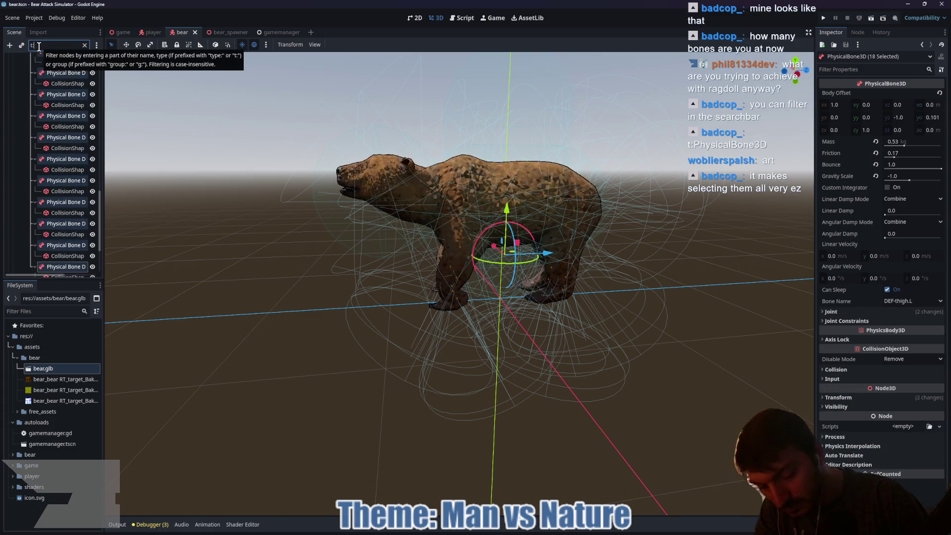
pyautogui.write('hysicalBo')
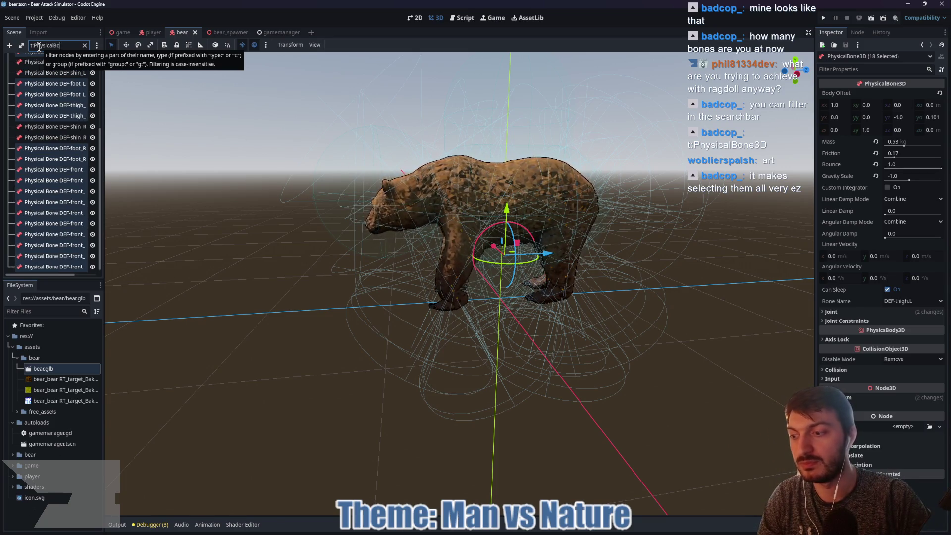
pyautogui.write('ne3D')
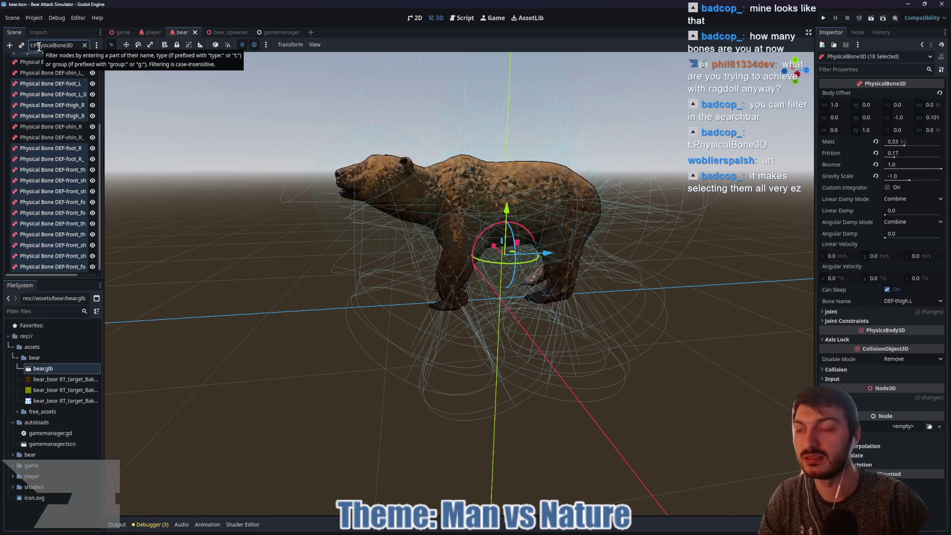
pyautogui.scroll(4, 62, 159)
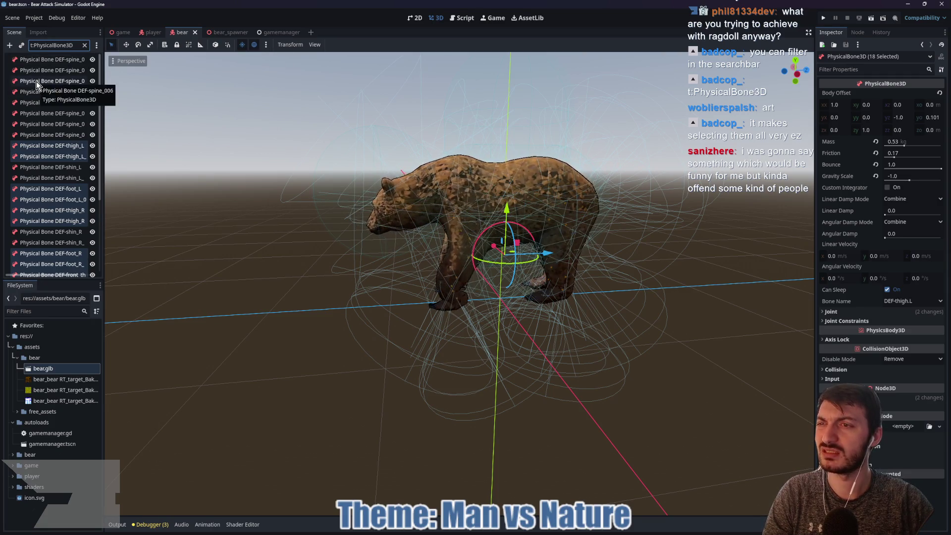
pyautogui.click(84, 45)
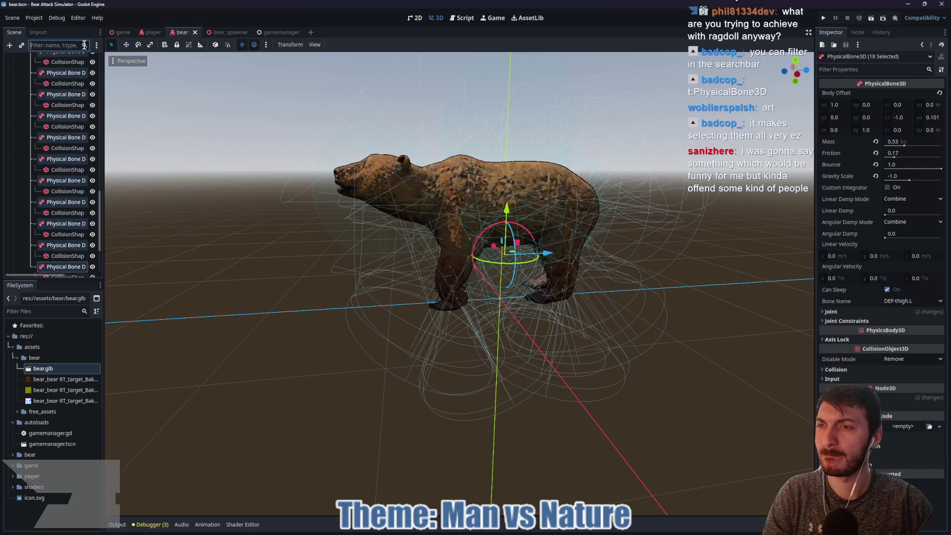
pyautogui.scroll(5, 73, 98)
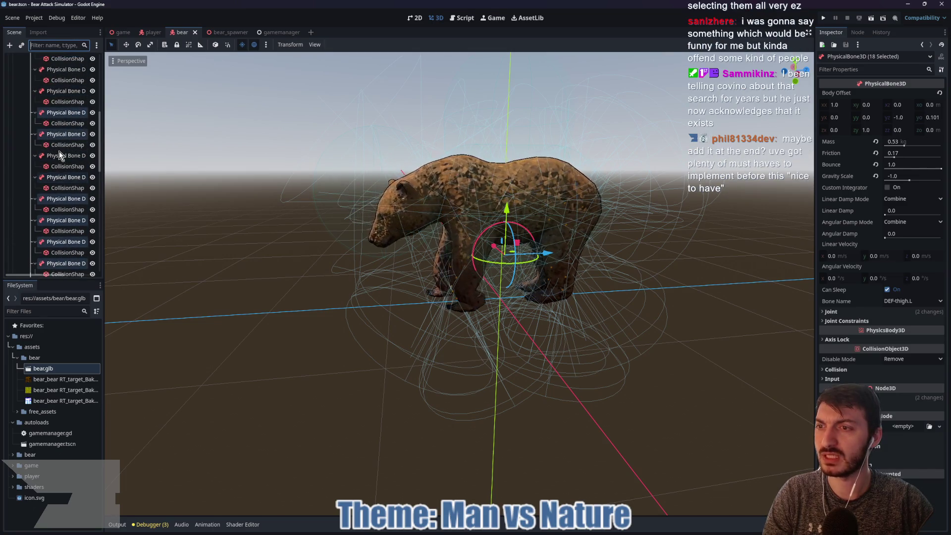
pyautogui.scroll(5, 67, 156)
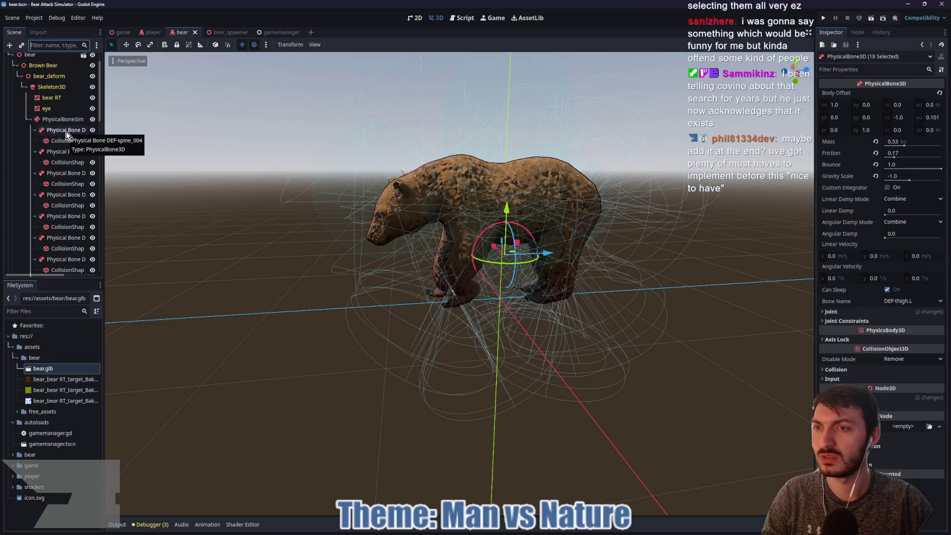
pyautogui.write('t')
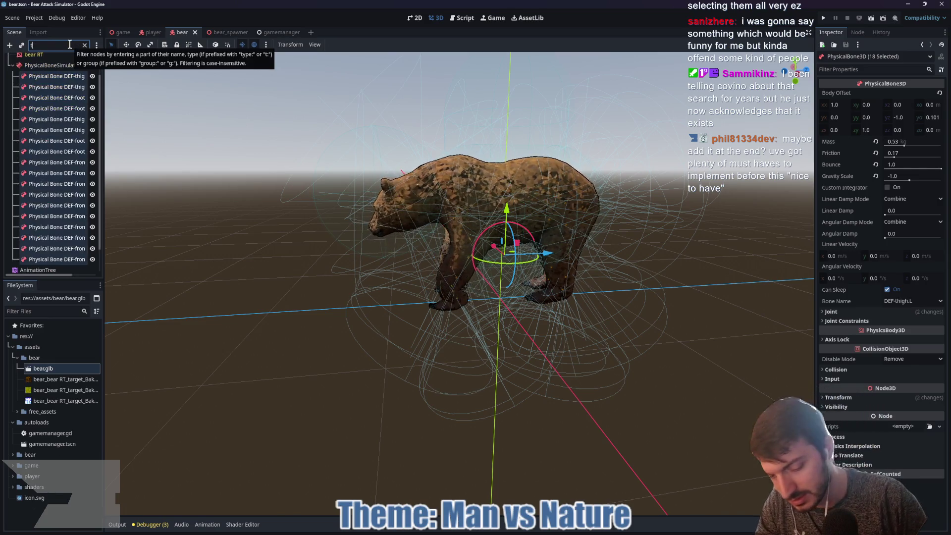
pyautogui.write(':phys')
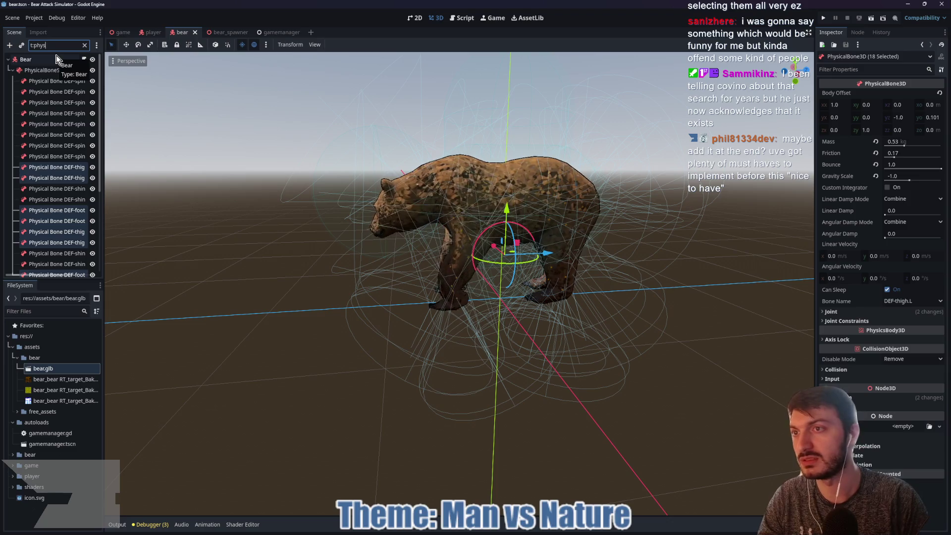
pyautogui.write('icalbone')
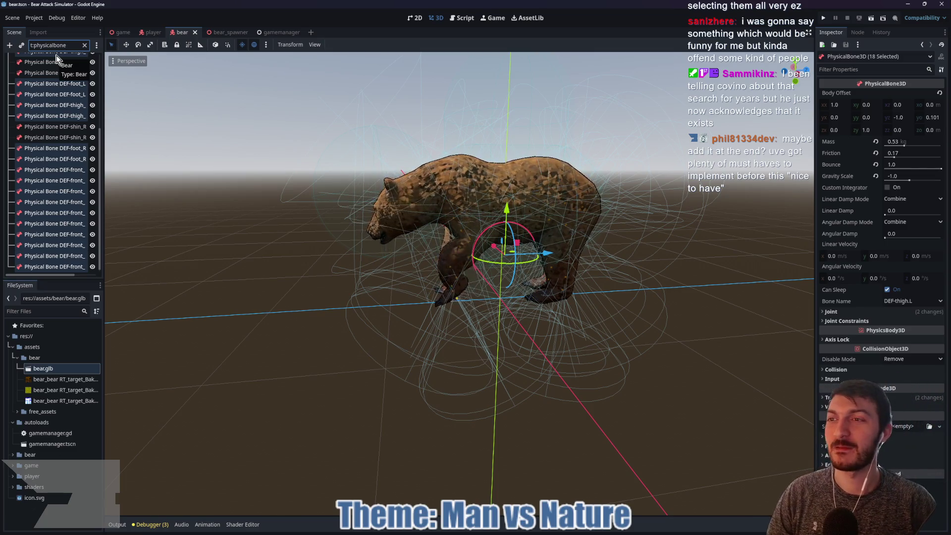
pyautogui.scroll(5, 49, 109)
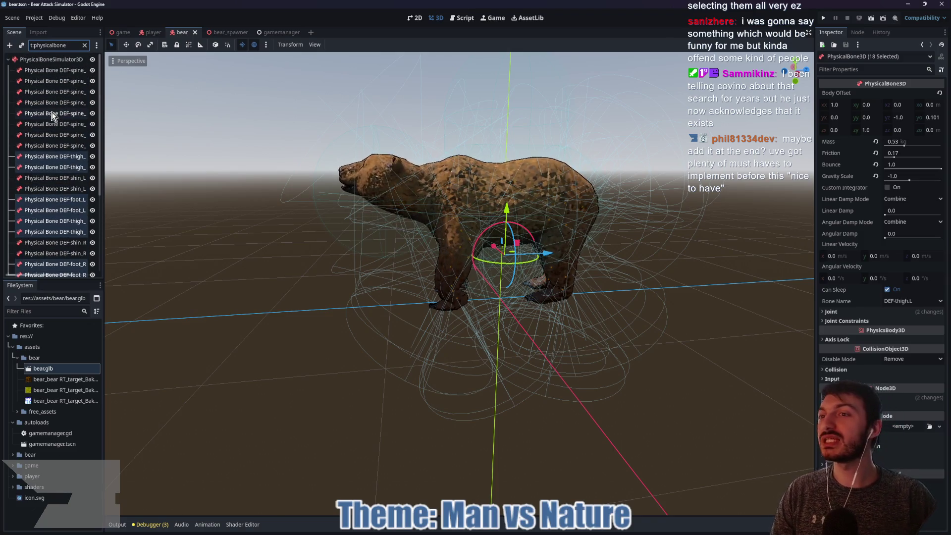
# Shift-select all 30 filtered physical bones and revert their Gravity Scale to 1.0
pyautogui.click(46, 73)
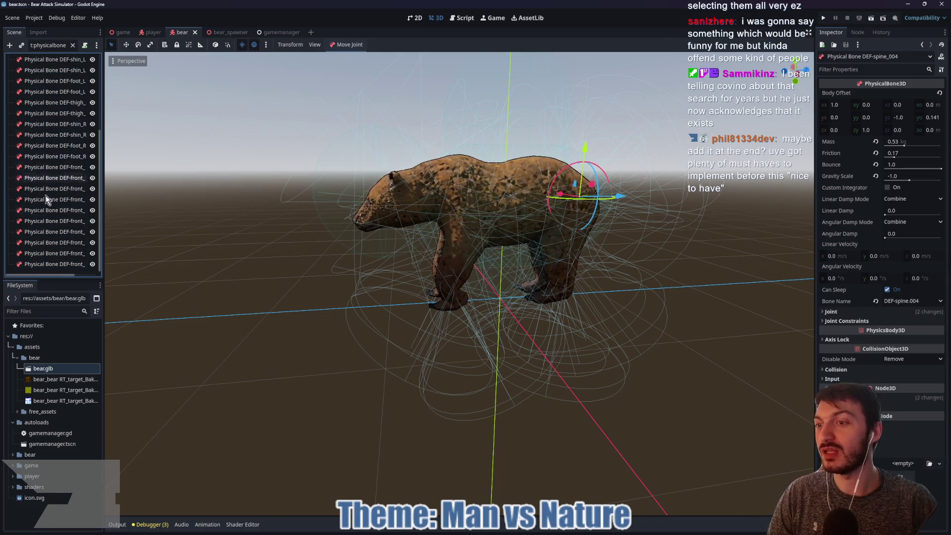
pyautogui.scroll(-5, 45, 265)
pyautogui.keyDown('shift'); pyautogui.click(46, 264); pyautogui.keyUp('shift')
pyautogui.scroll(5, 61, 171)
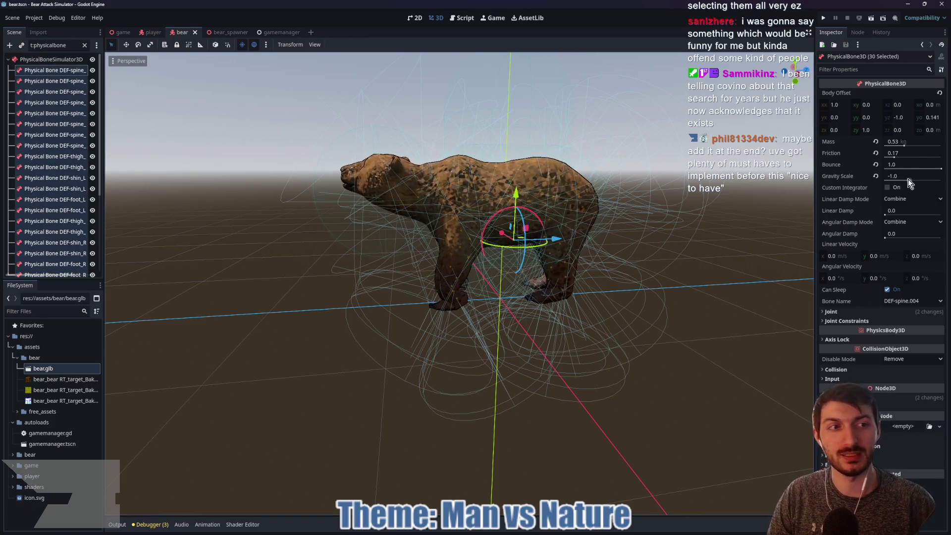
pyautogui.moveTo(911, 178); pyautogui.dragTo(917, 179)
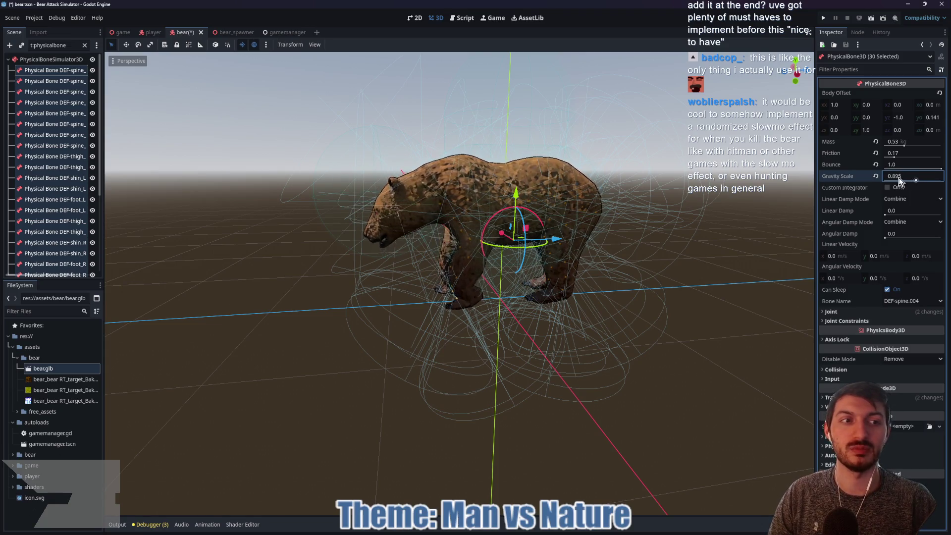
pyautogui.click(876, 176)
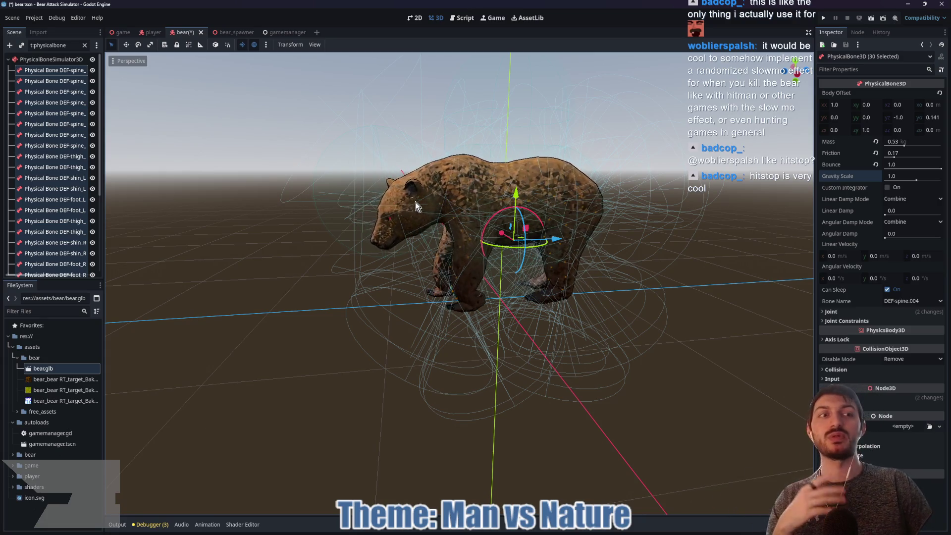
pyautogui.moveTo(501, 526)
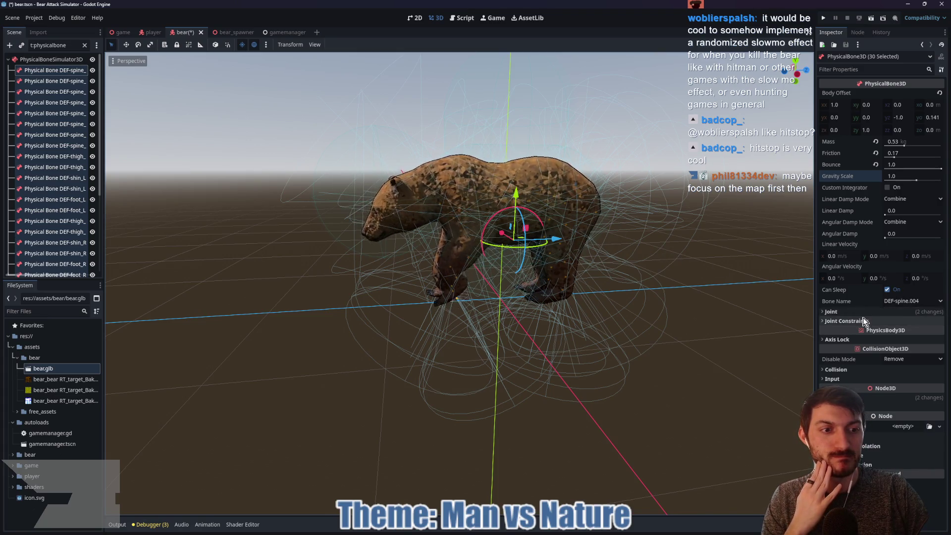
# Set Friction to 1.0 on all selected physical bones and save bear.tscn
pyautogui.click(838, 370)
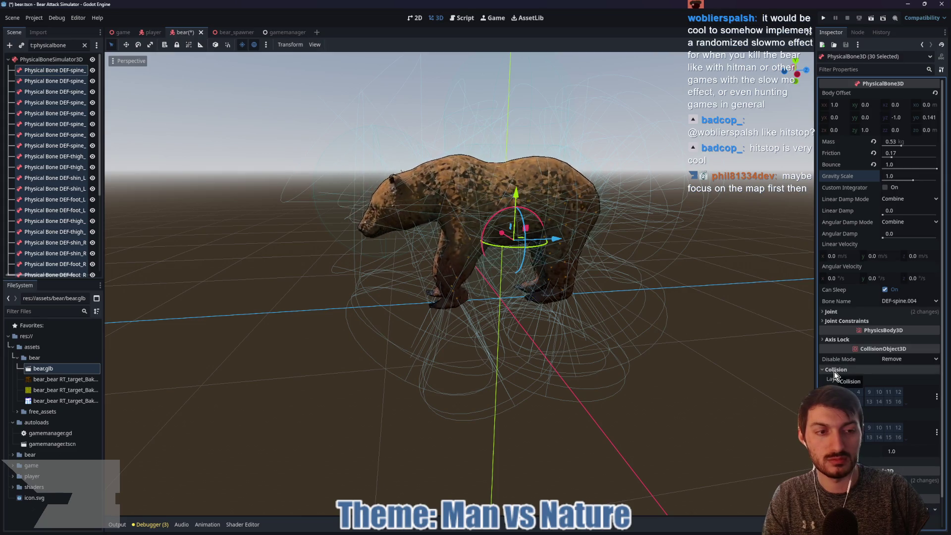
pyautogui.click(834, 371)
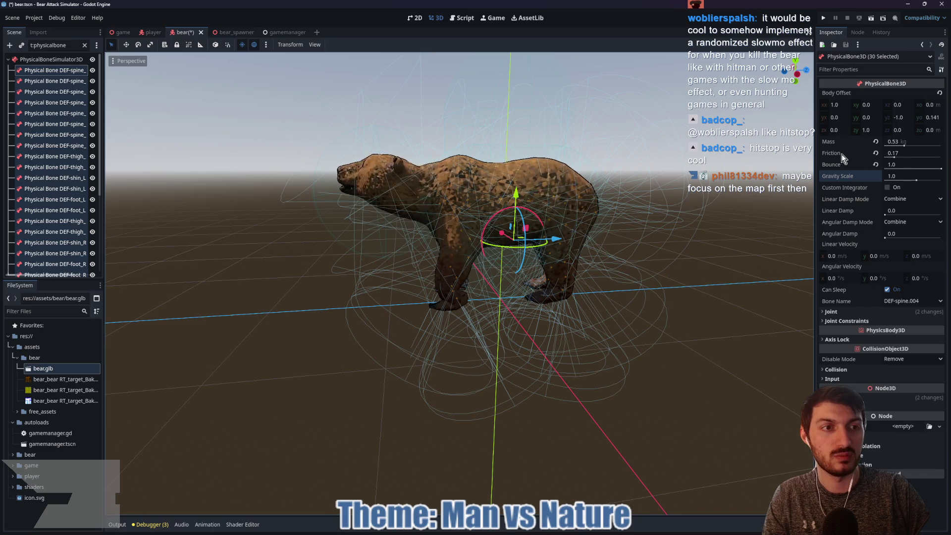
pyautogui.moveTo(842, 155)
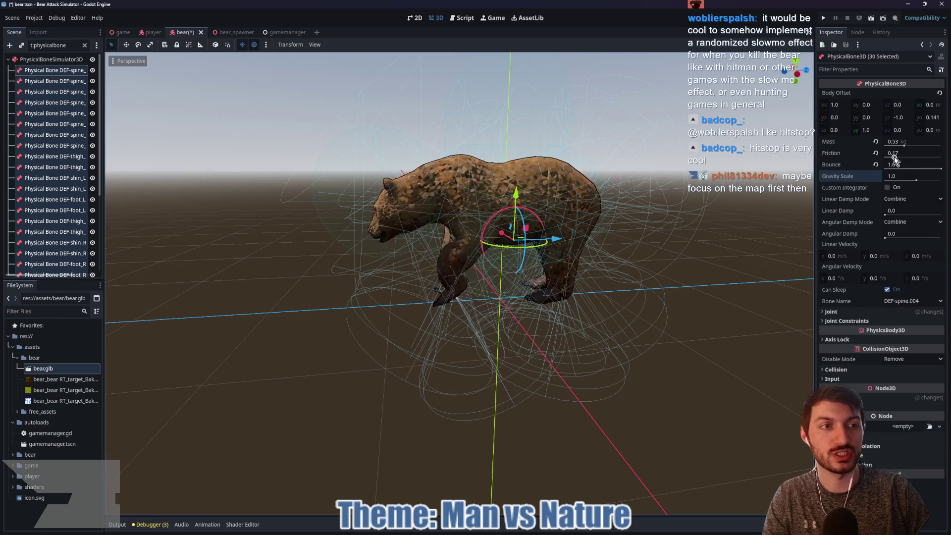
pyautogui.moveTo(896, 156); pyautogui.dragTo(942, 157)
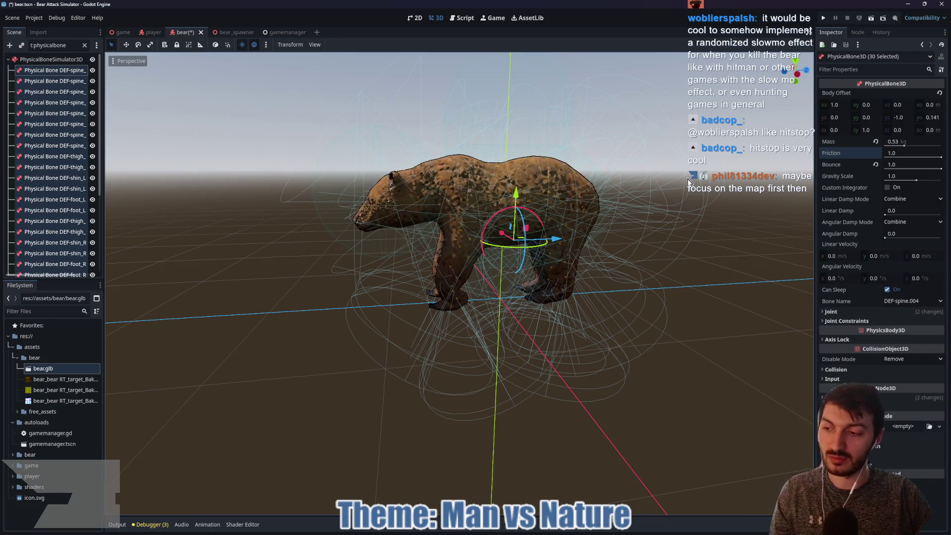
pyautogui.hotkey('ctrl', 's')
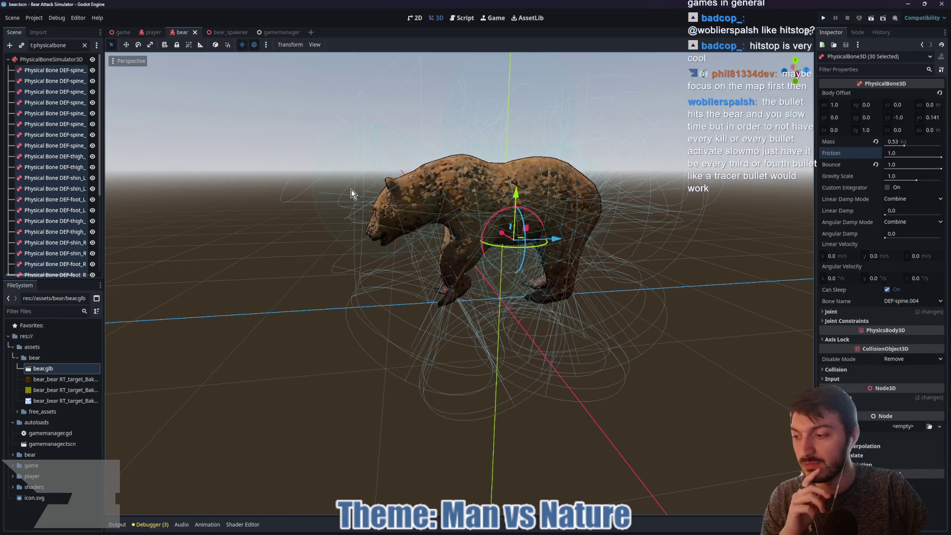
# Play-test the ragdoll, then clear the Scene filter and open bear.gd from the Bear node
pyautogui.press('F5')
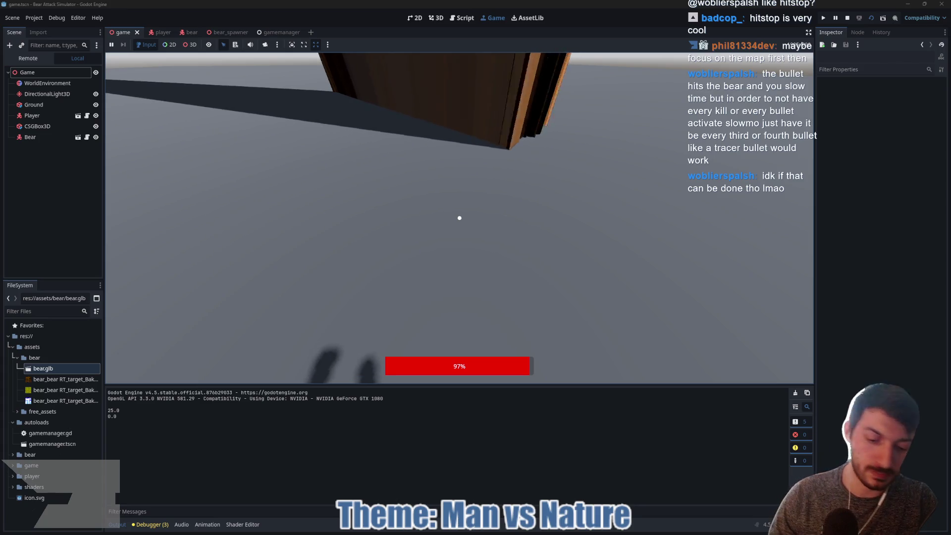
pyautogui.press('F8')
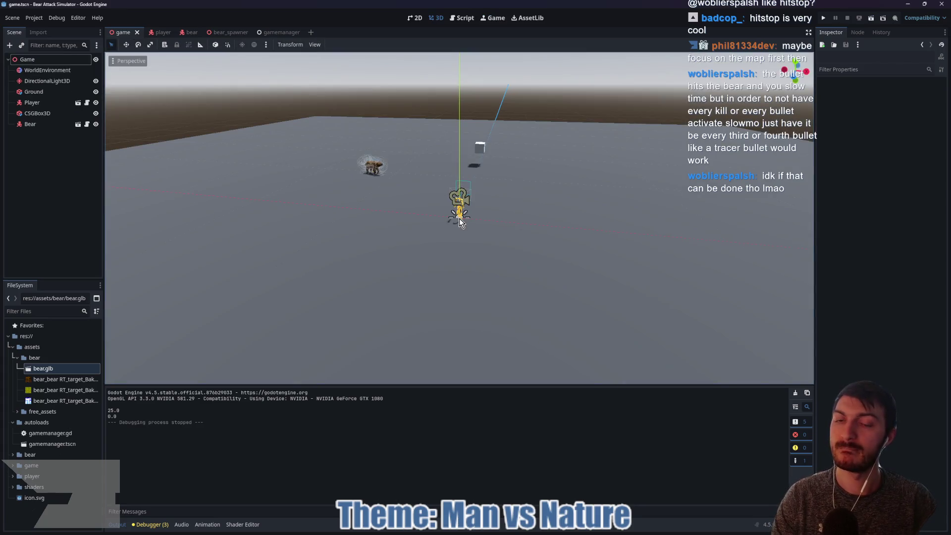
pyautogui.click(189, 32)
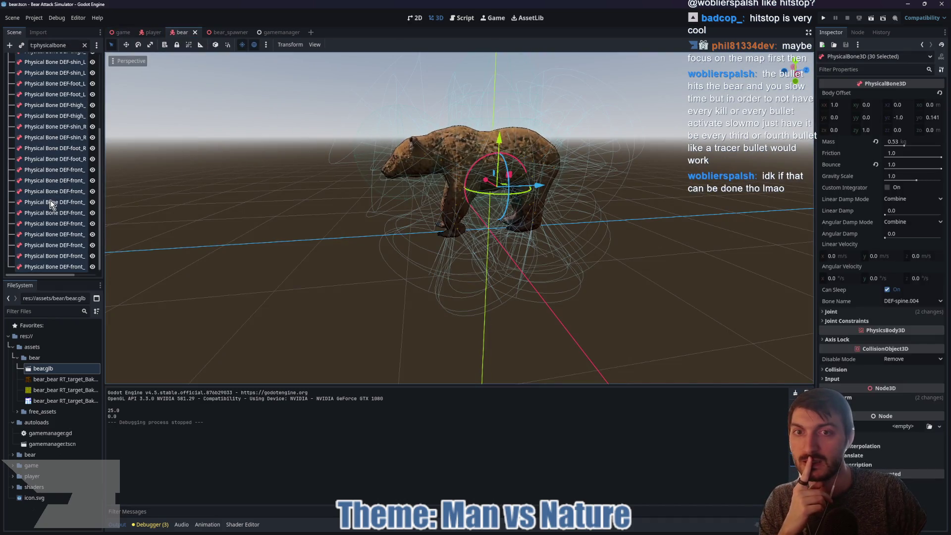
pyautogui.scroll(5, 58, 207)
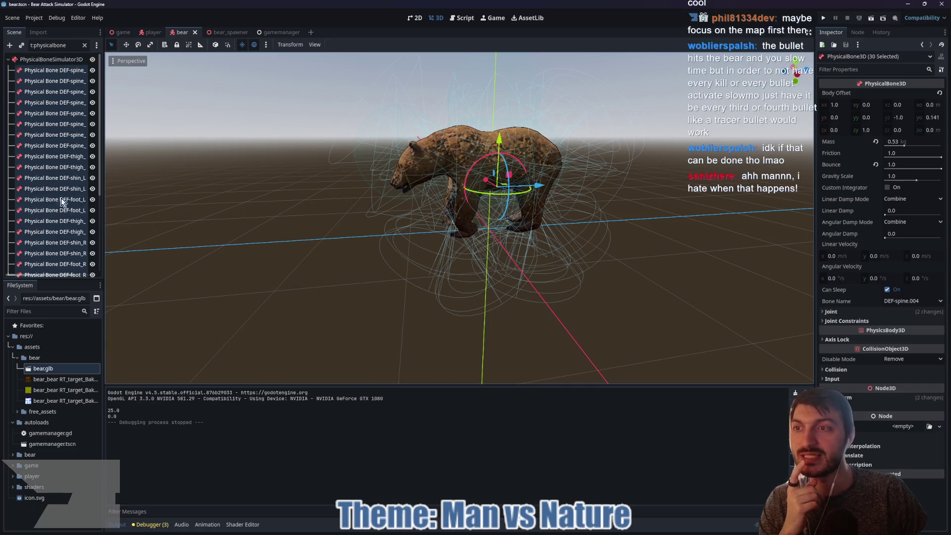
pyautogui.click(84, 45)
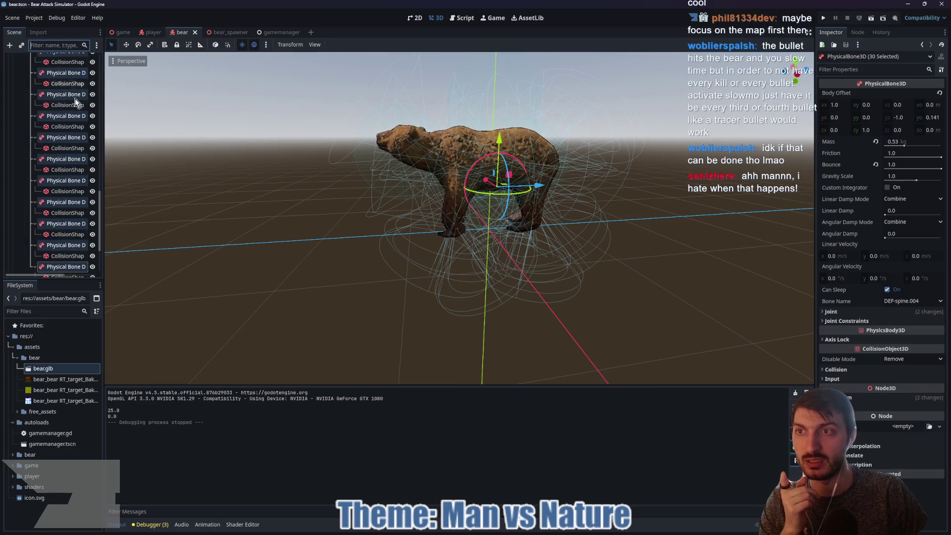
pyautogui.scroll(5, 76, 98)
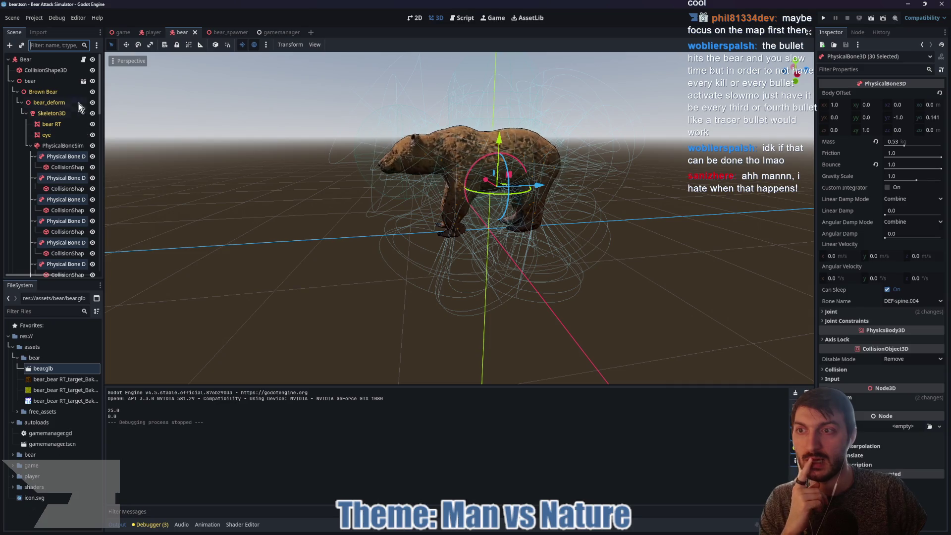
pyautogui.click(83, 59)
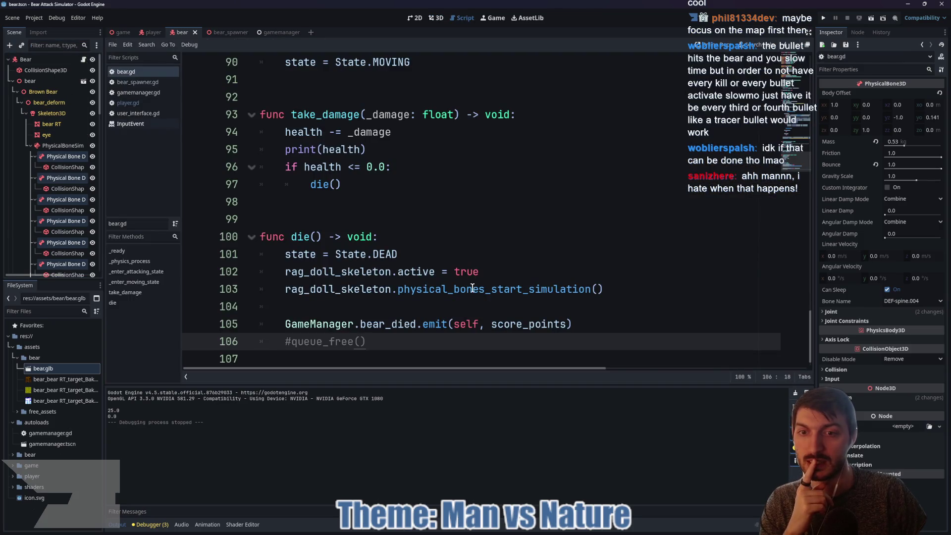
# Start a new line after State.DEAD with 'animation_tree.' and inspect the AnimationTree node
pyautogui.scroll(-1, 473, 288)
pyautogui.click(423, 236)
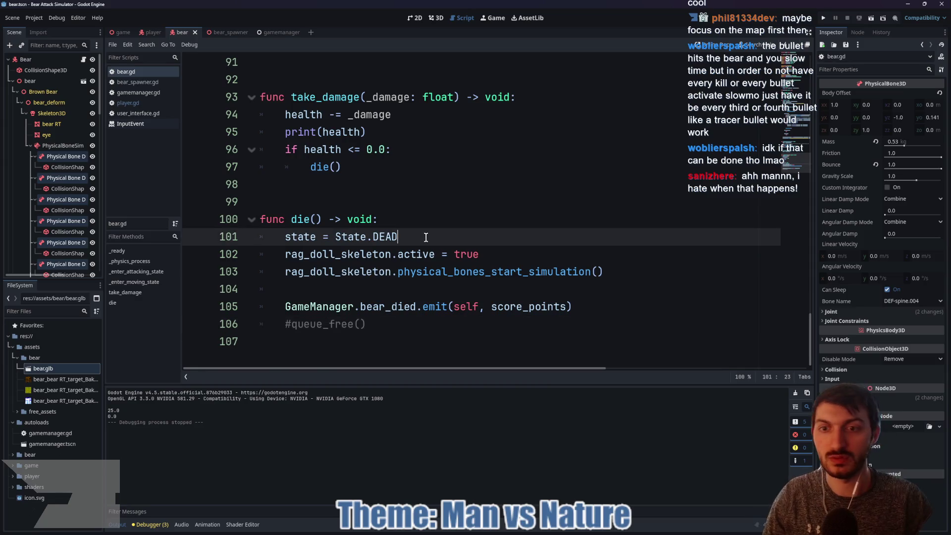
pyautogui.press('Return')
pyautogui.write('animation_tree.di')
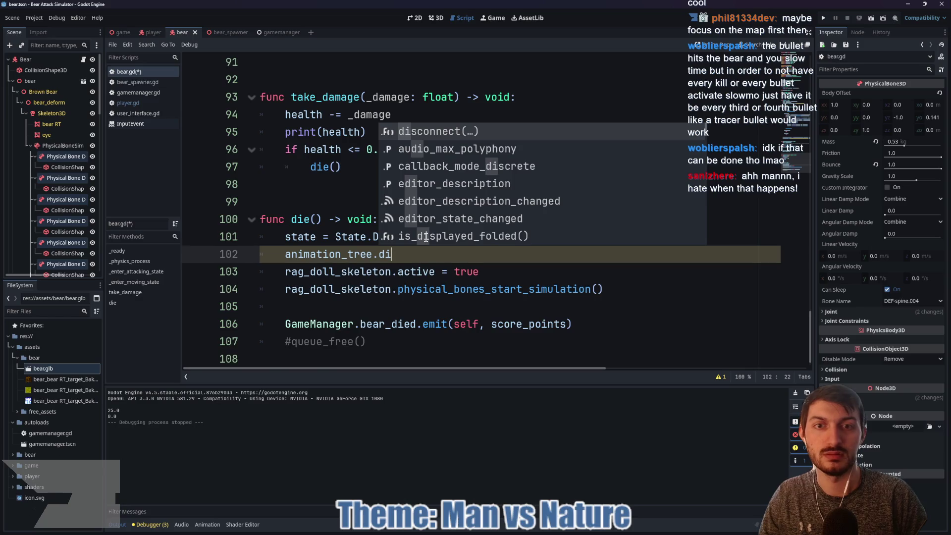
pyautogui.write('s')
pyautogui.press('BackSpace')
pyautogui.press('BackSpace')
pyautogui.press('BackSpace')
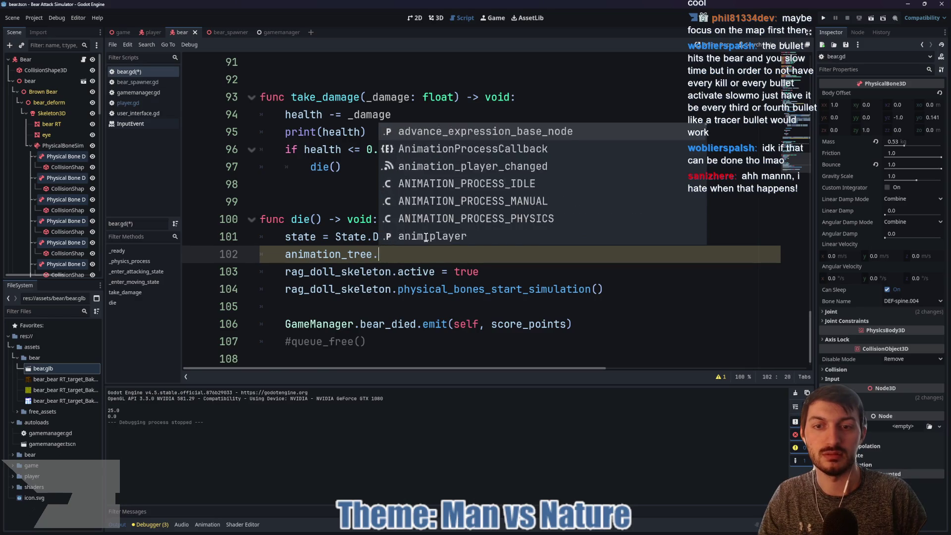
pyautogui.press('BackSpace')
pyautogui.write('.')
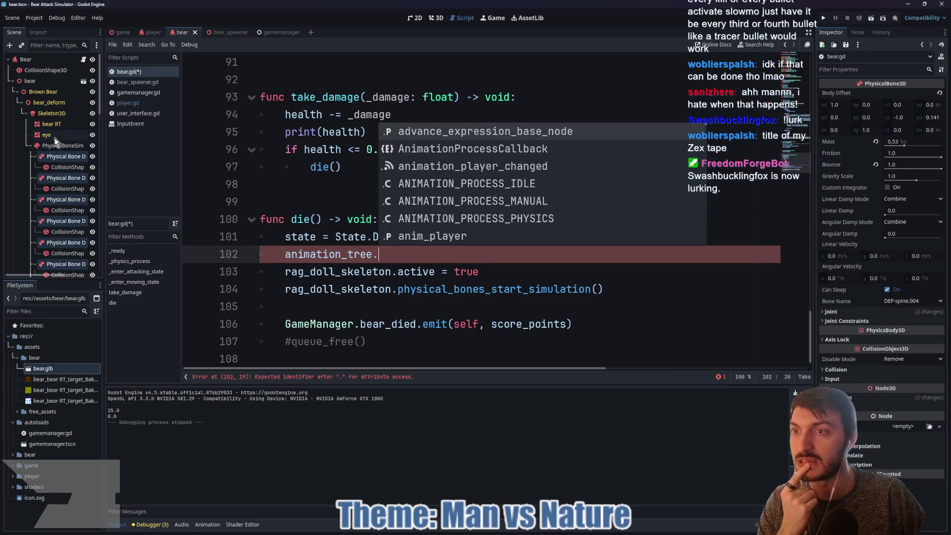
pyautogui.click(54, 115)
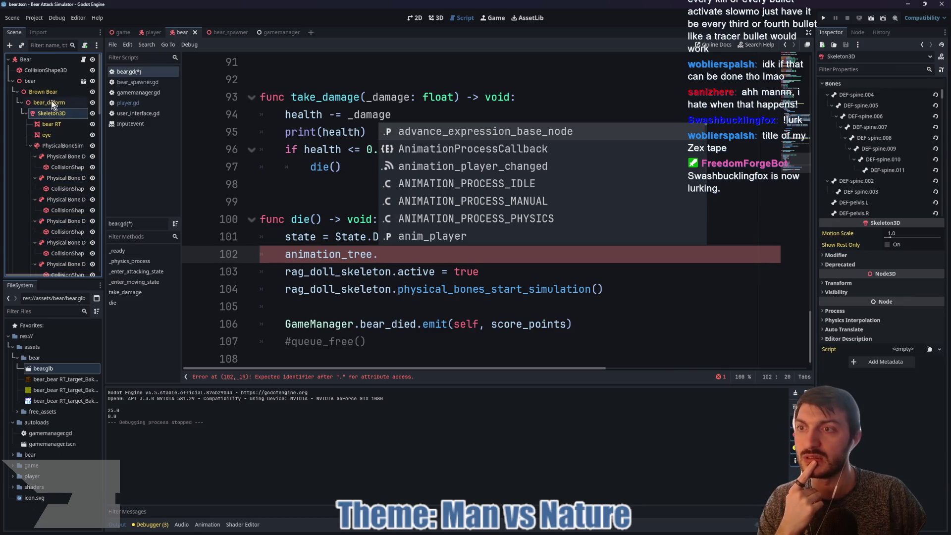
pyautogui.scroll(-10, 59, 198)
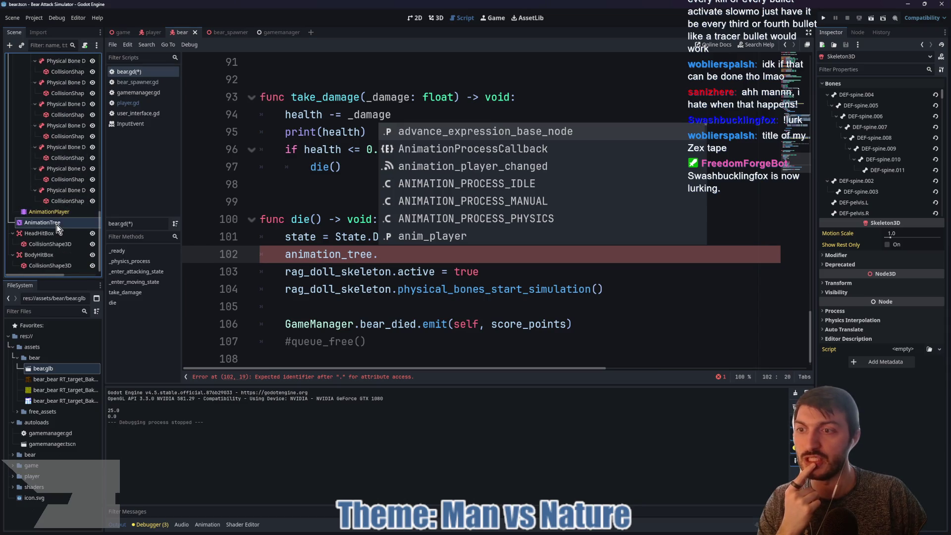
pyautogui.click(57, 225)
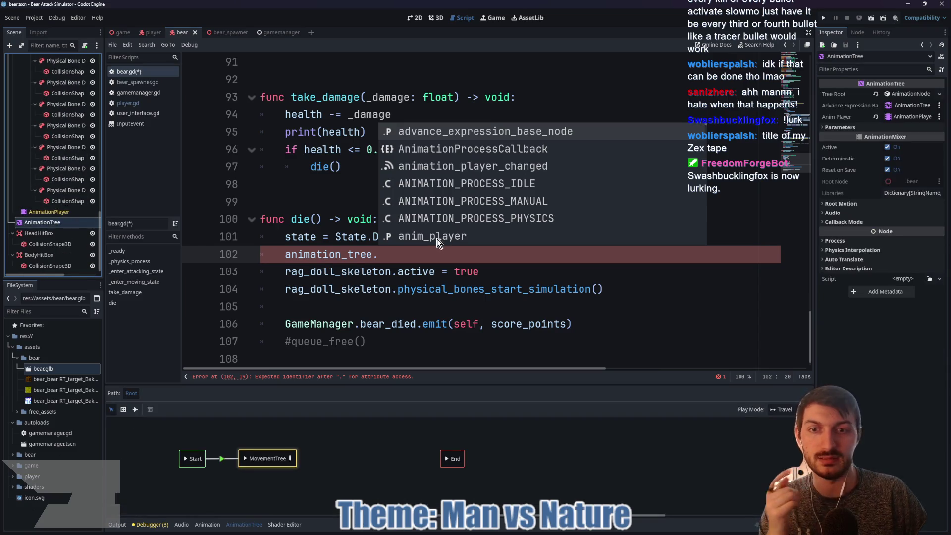
# Complete the line as animation_tree.active = false, save bear.gd, and return to the game scene
pyautogui.click(414, 248)
pyautogui.write('active = fals')
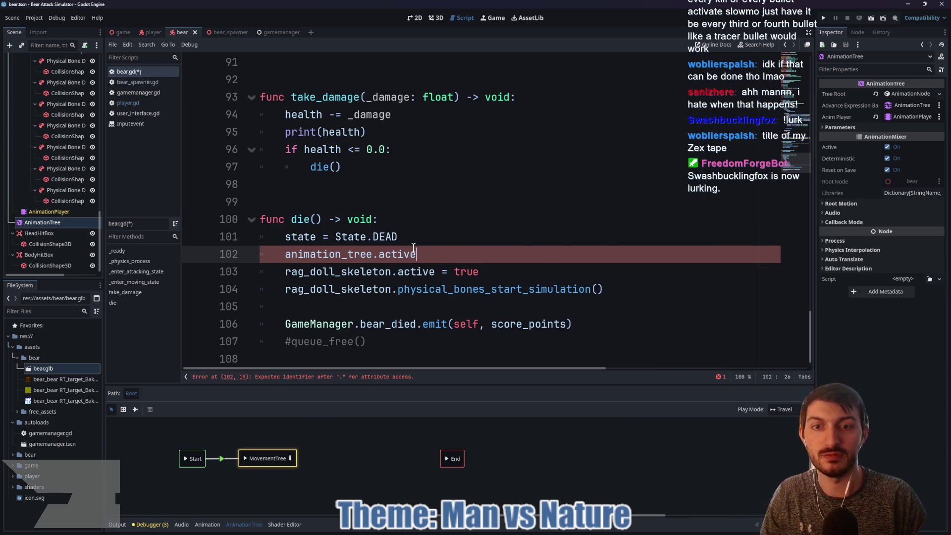
pyautogui.press('Return')
pyautogui.hotkey('ctrl', 's')
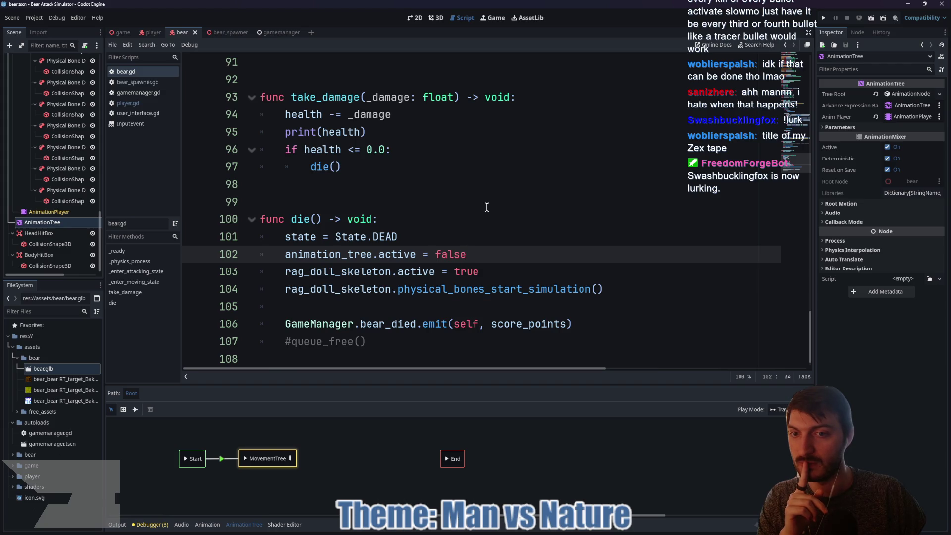
pyautogui.click(115, 32)
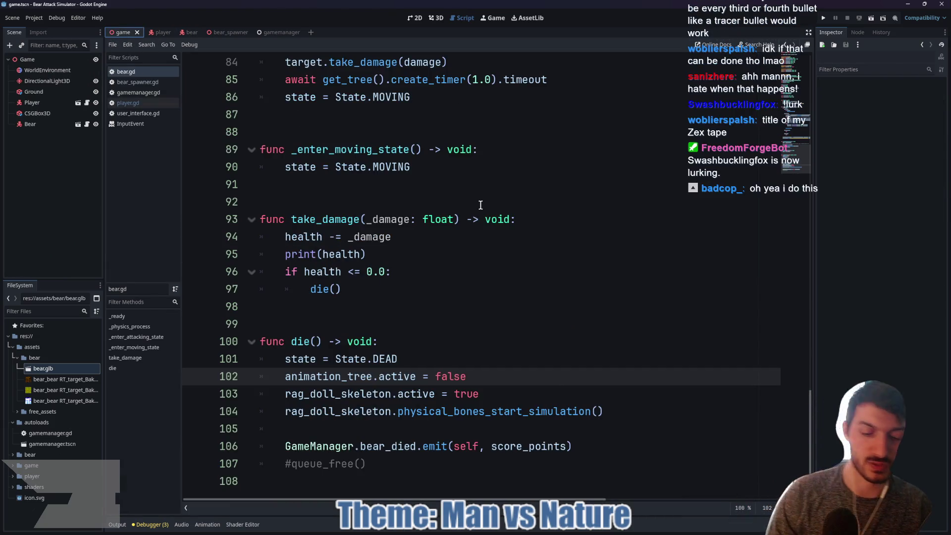
# Run the game, hit the bear to trigger its death, then stop the game
pyautogui.press('F5')
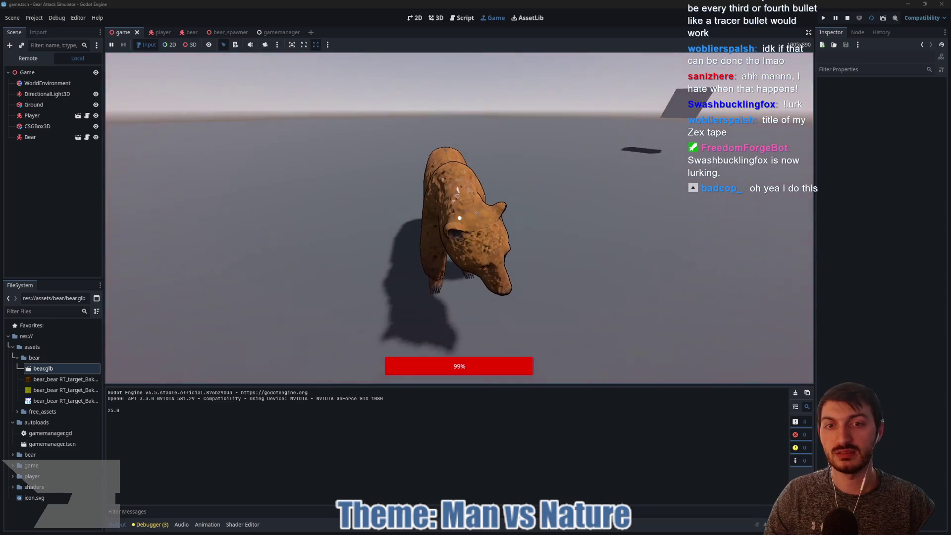
pyautogui.click(459, 218)
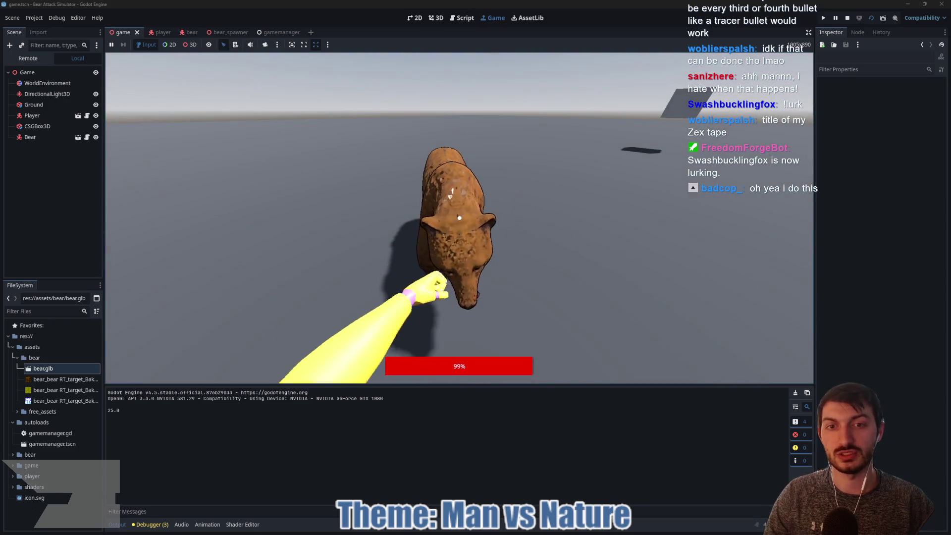
pyautogui.click(460, 218)
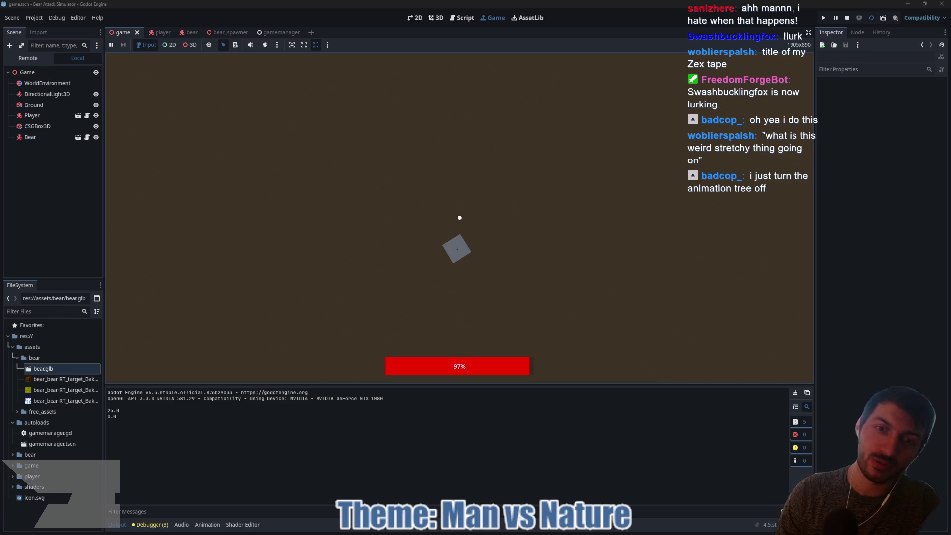
pyautogui.press('F8')
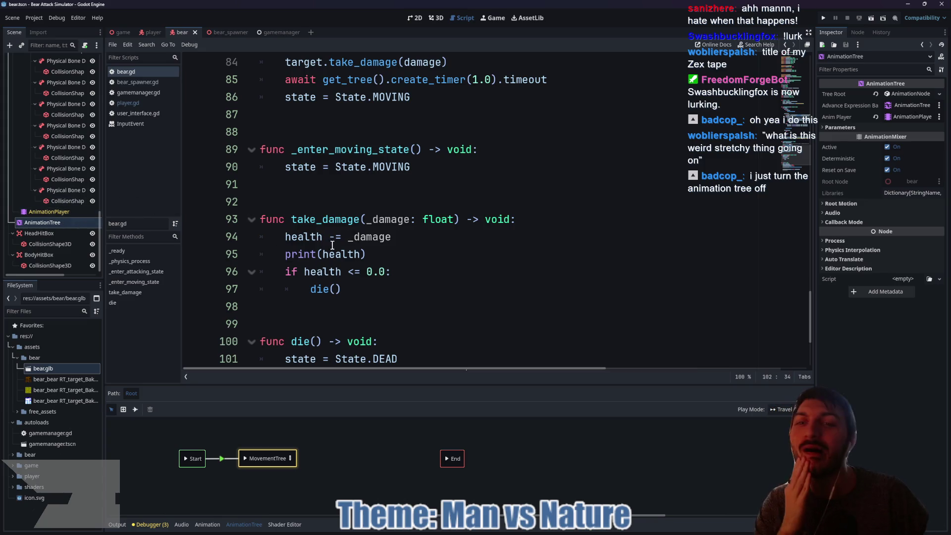
# Insert set_physics_process(false) after state = State.DEAD in die(), then save bear.gd
pyautogui.scroll(-3, 332, 246)
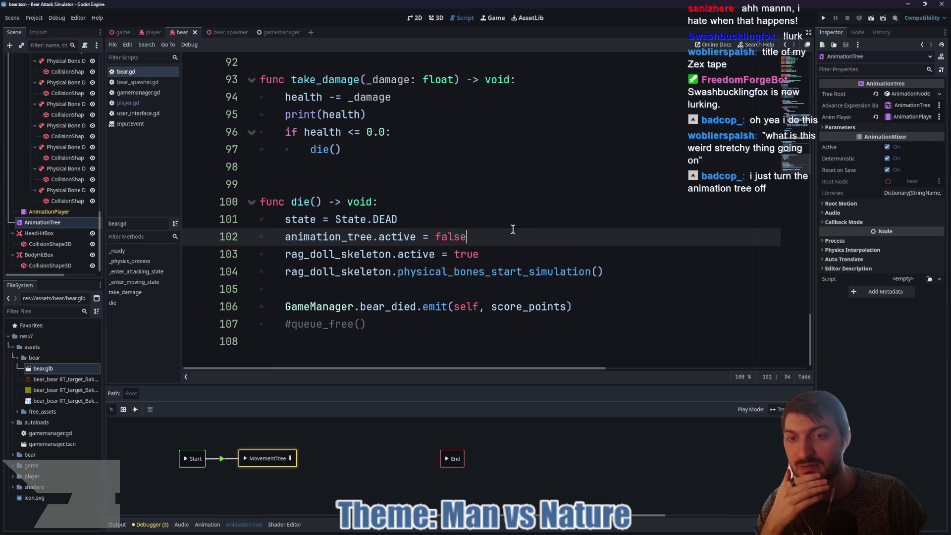
pyautogui.click(452, 217)
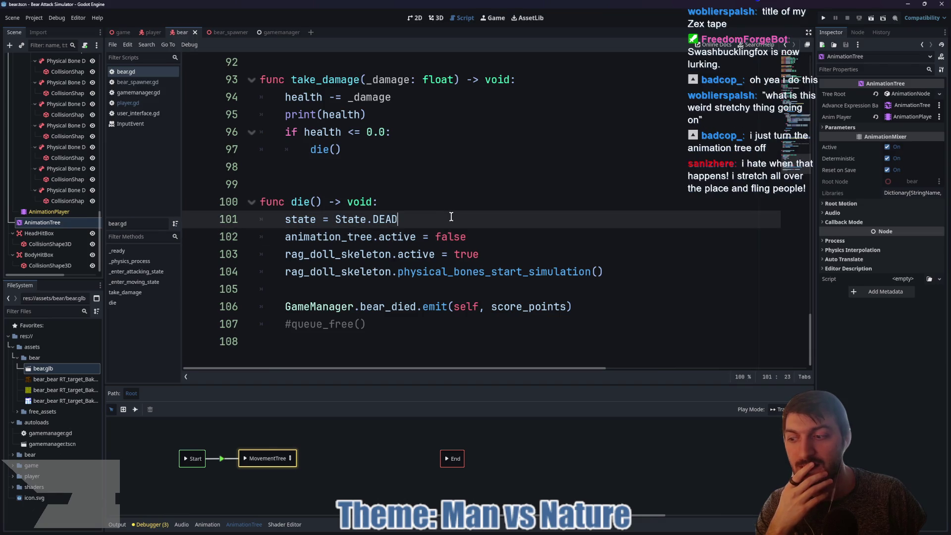
pyautogui.press('Return')
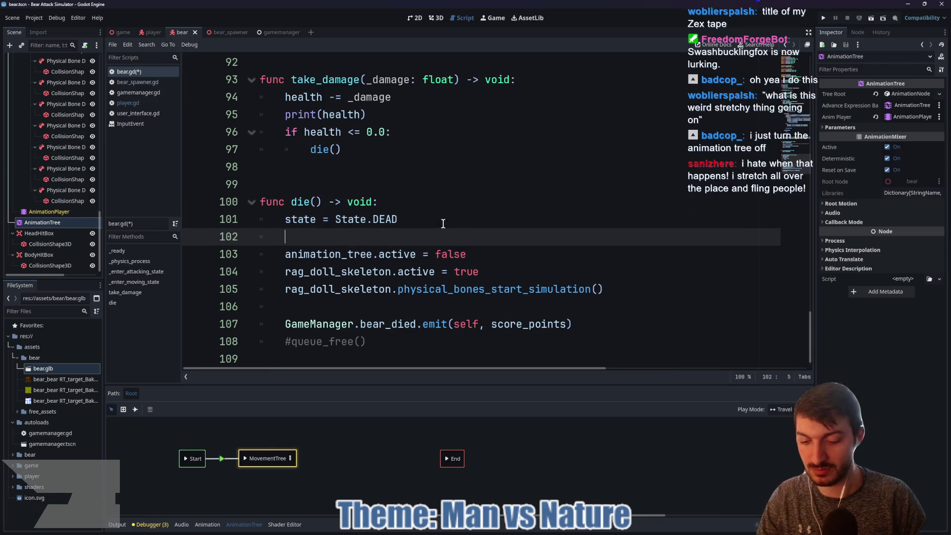
pyautogui.write('set')
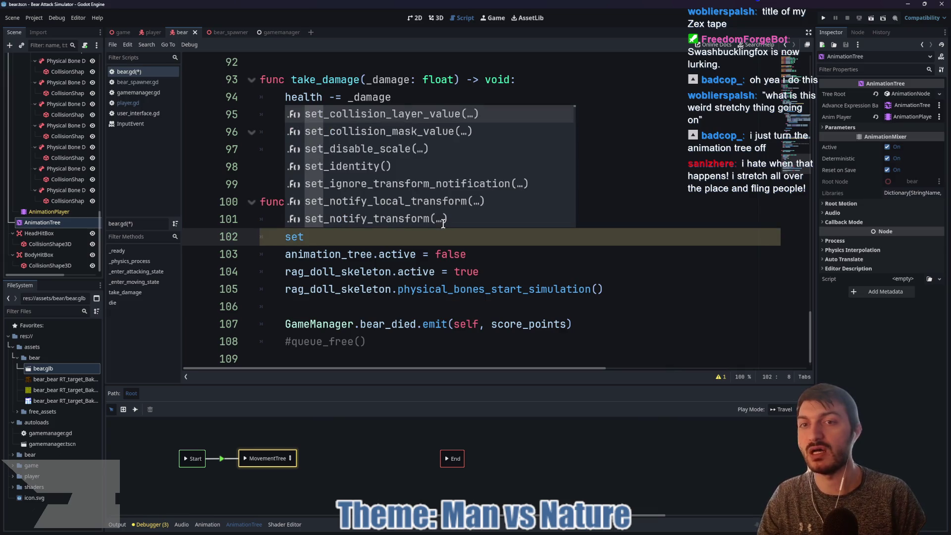
pyautogui.write('_')
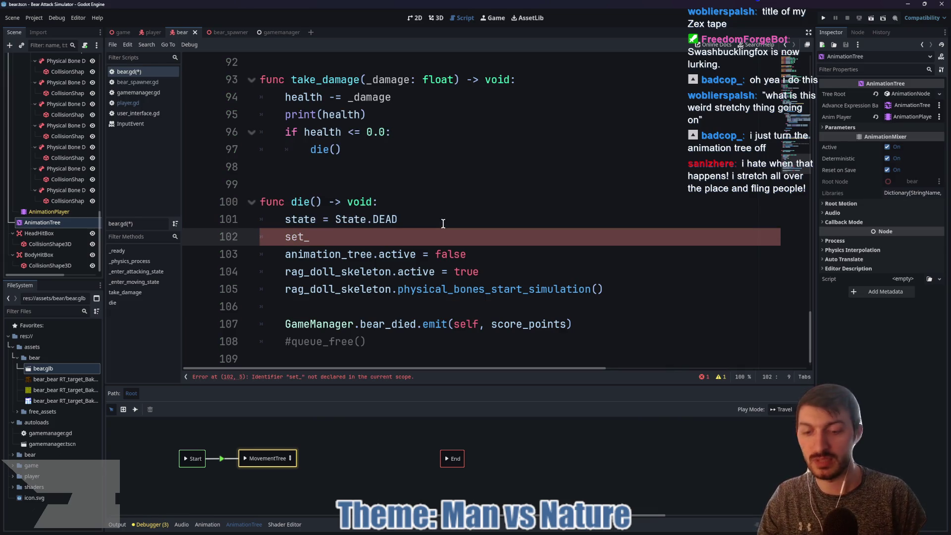
pyautogui.write('p[phy')
pyautogui.press('Return')
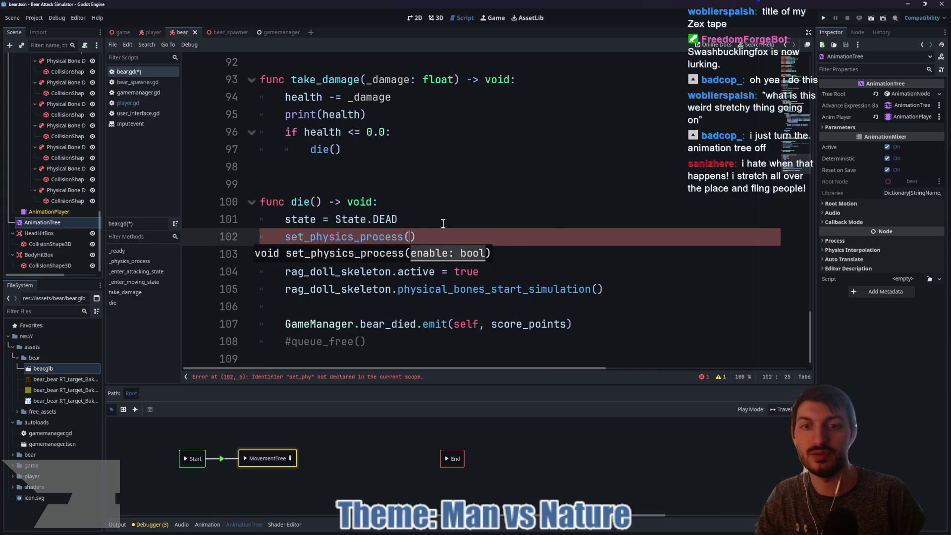
pyautogui.write('false)')
pyautogui.hotkey('ctrl', 's')
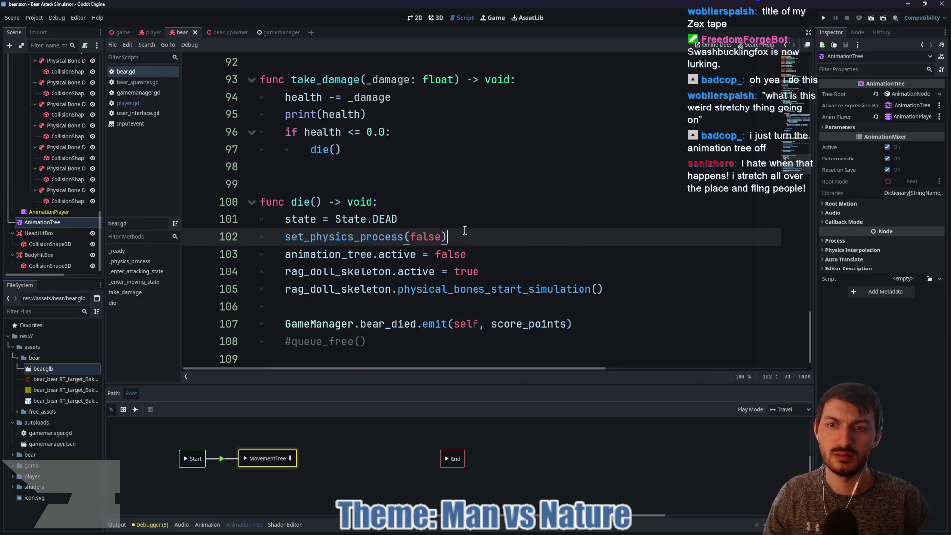
pyautogui.click(121, 34)
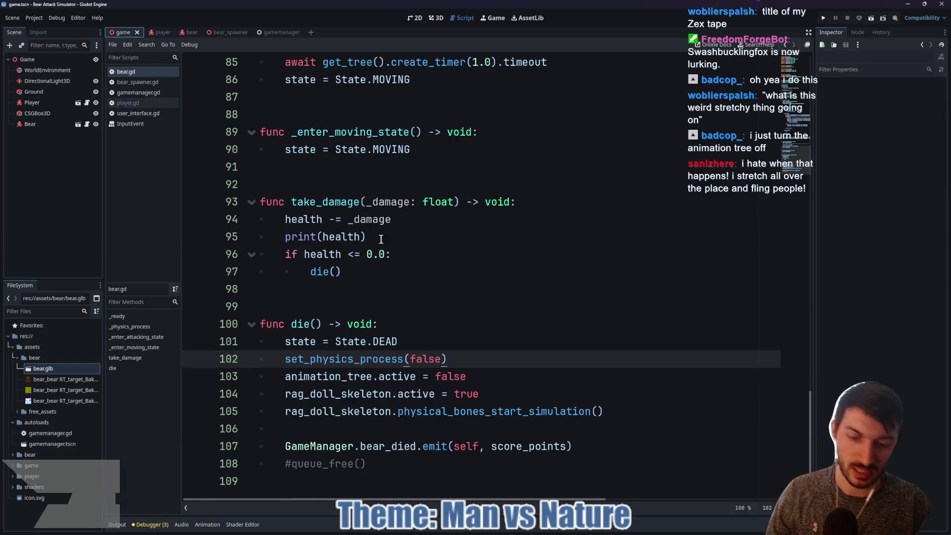
pyautogui.press('F5')
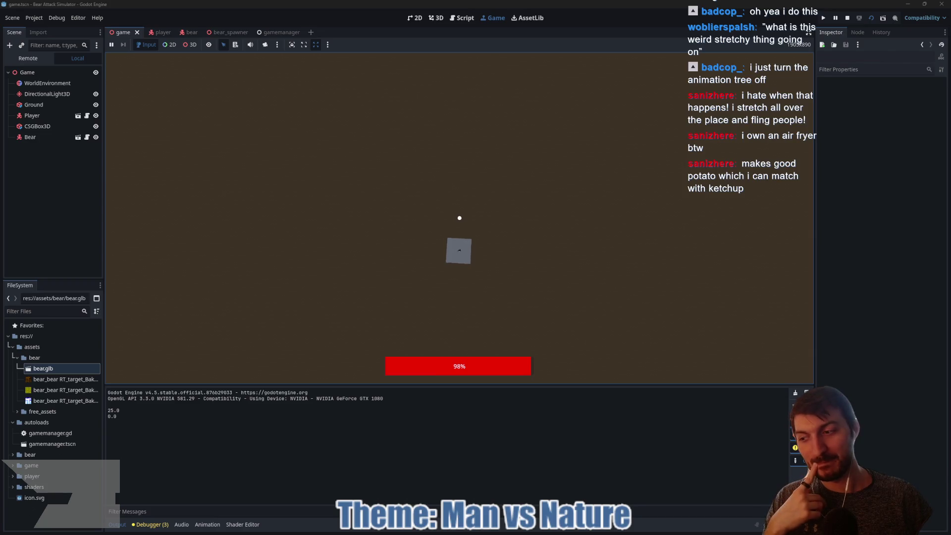
pyautogui.press('F8')
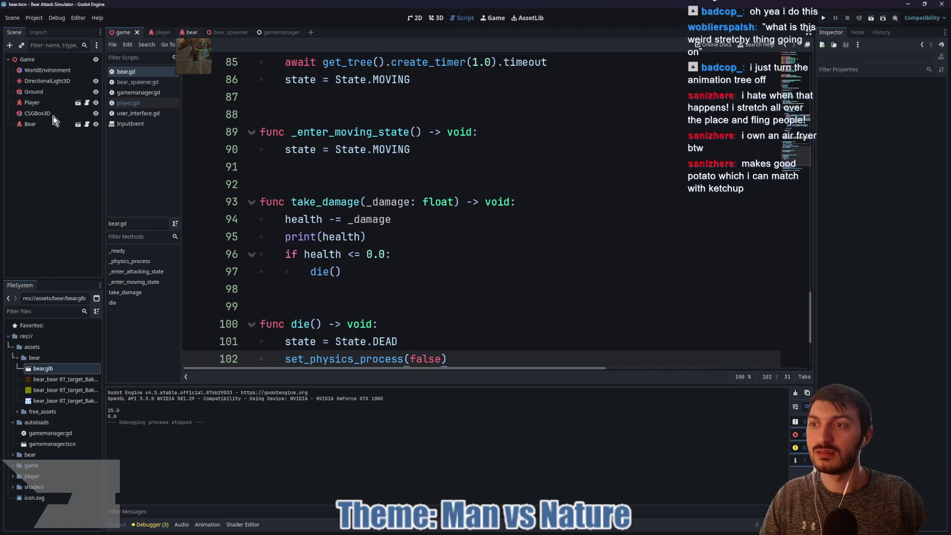
# Filter the bear scene by t:PhysicalBone, select all 30 bones, and uncheck collision Layer 1
pyautogui.click(187, 31)
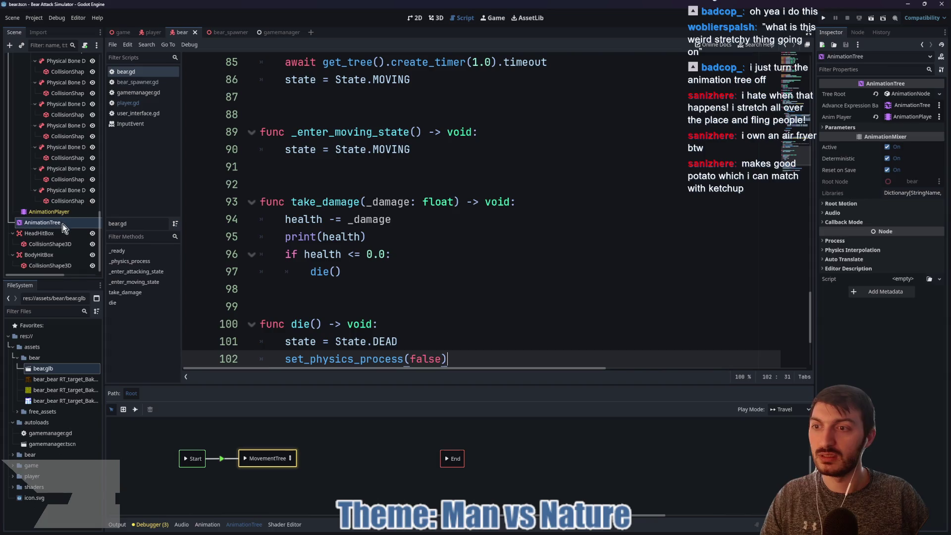
pyautogui.scroll(5, 64, 224)
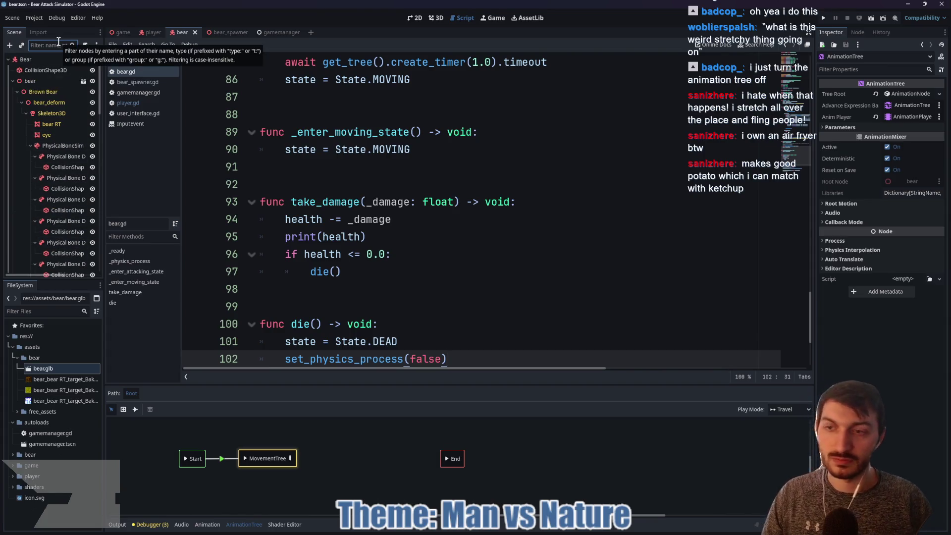
pyautogui.write('t:PhysicalBone')
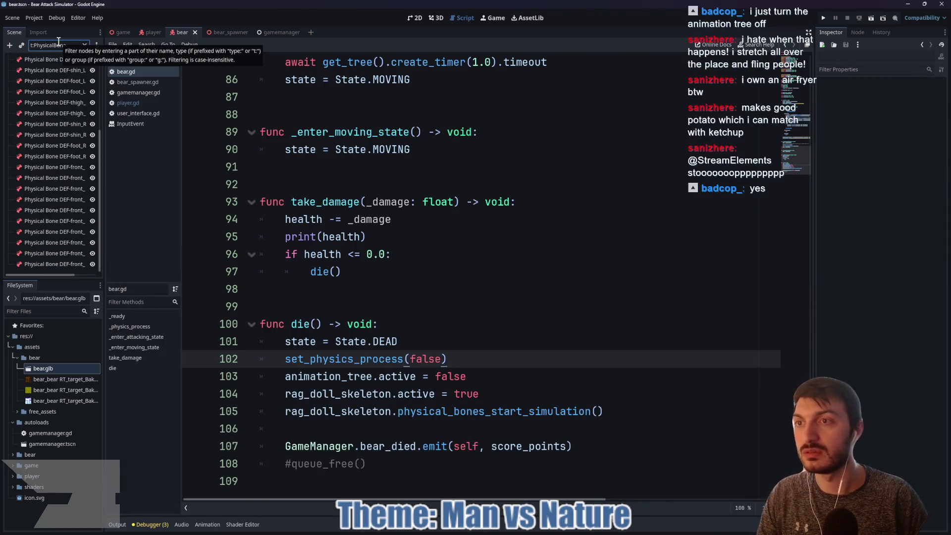
pyautogui.click(29, 70)
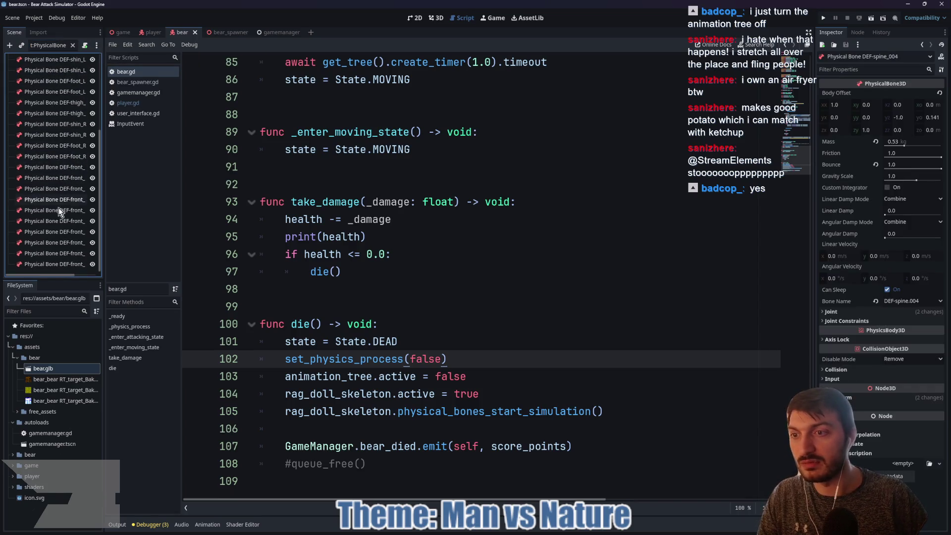
pyautogui.keyDown('shift'); pyautogui.click(58, 260); pyautogui.keyUp('shift')
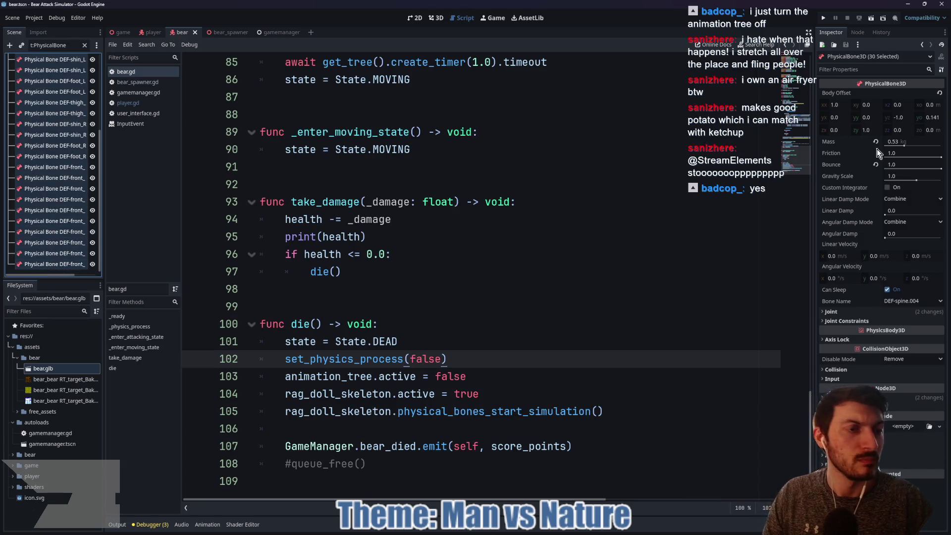
pyautogui.click(838, 370)
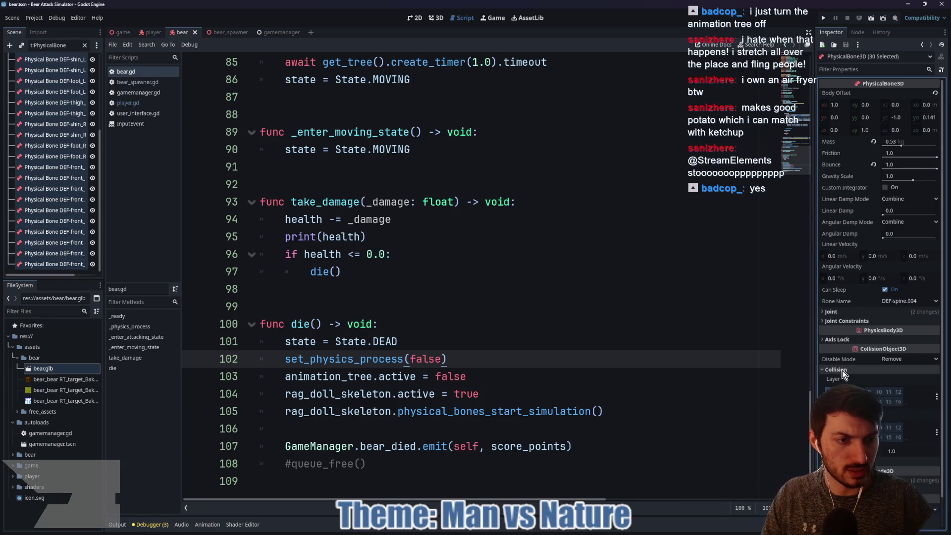
pyautogui.scroll(-1, 835, 356)
pyautogui.click(830, 359)
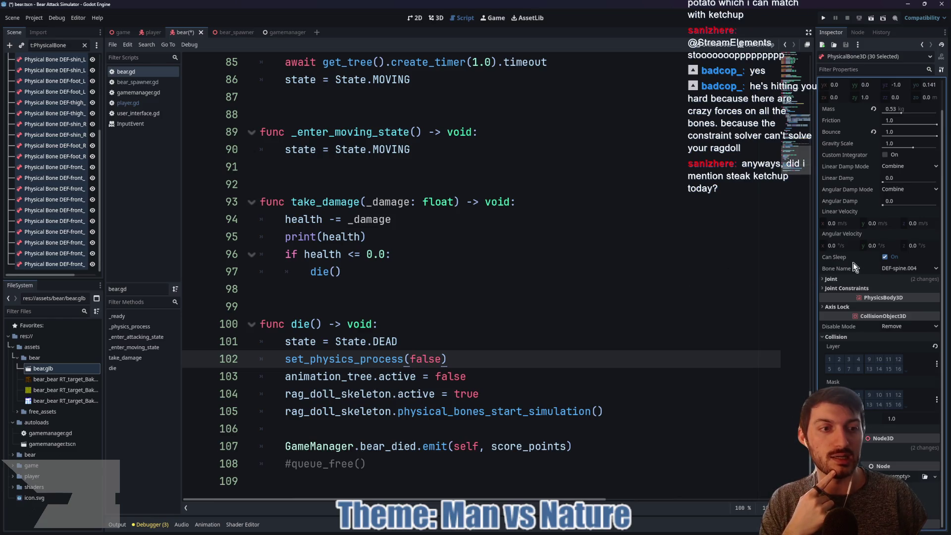
# Review the bones' Joint and Joint Constraints settings in the Inspector
pyautogui.click(843, 278)
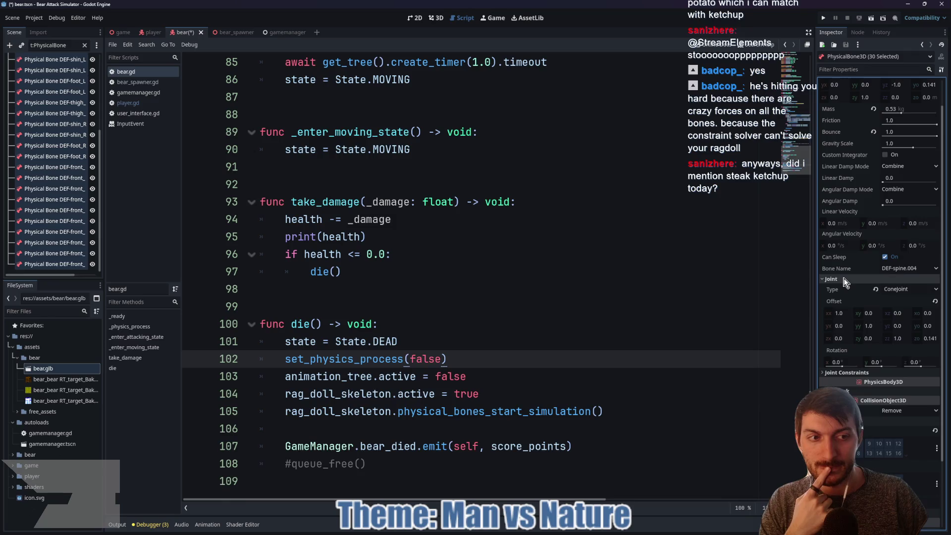
pyautogui.click(842, 372)
pyautogui.scroll(-2, 861, 386)
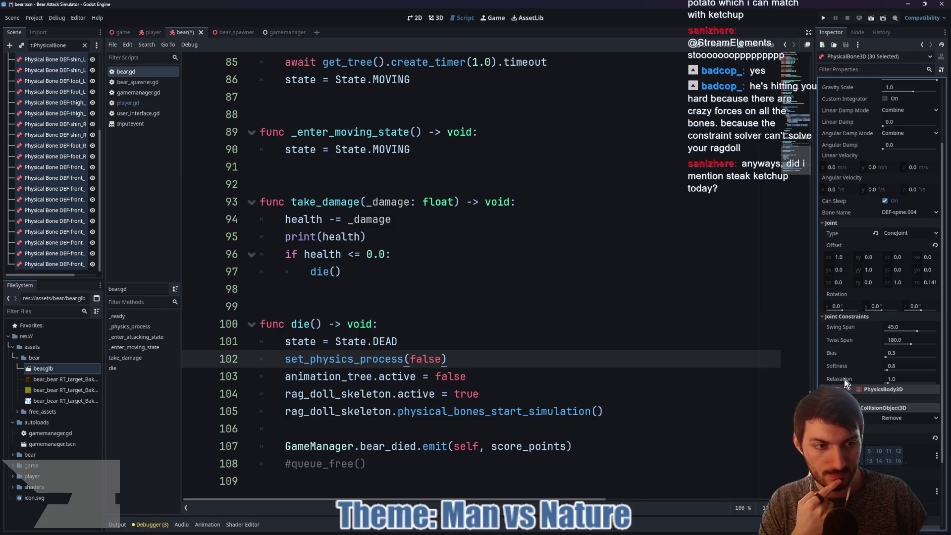
pyautogui.moveTo(846, 381)
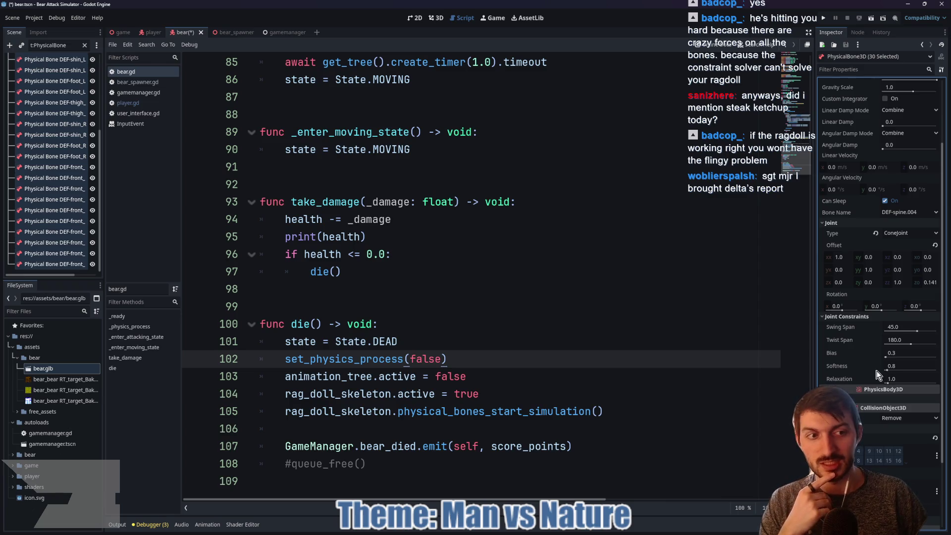
pyautogui.scroll(3, 861, 308)
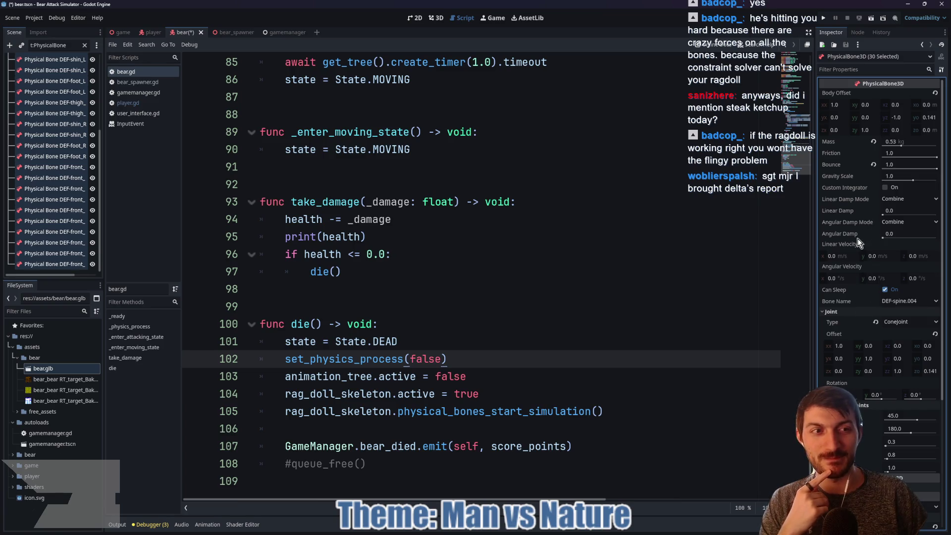
pyautogui.moveTo(851, 180)
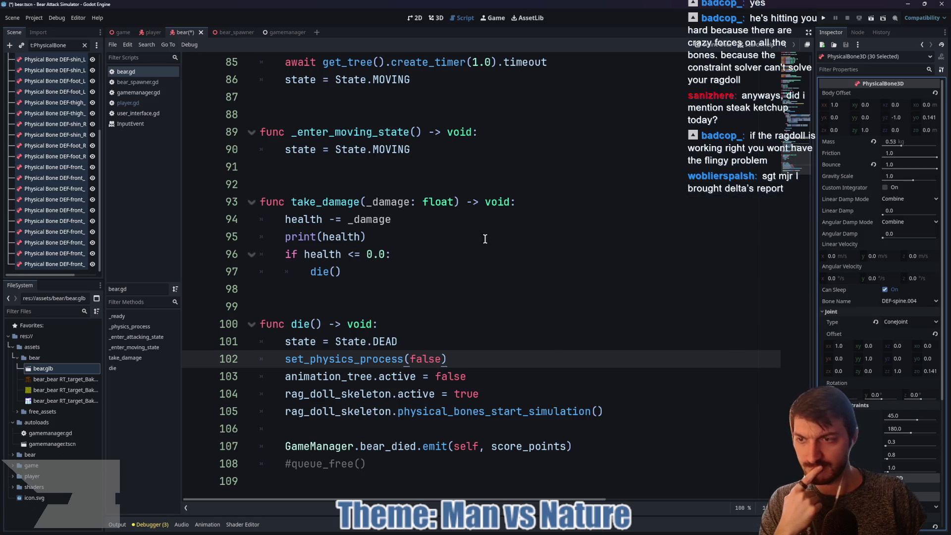
# Save the bear scene and return to the 3D view of the bear
pyautogui.click(351, 268)
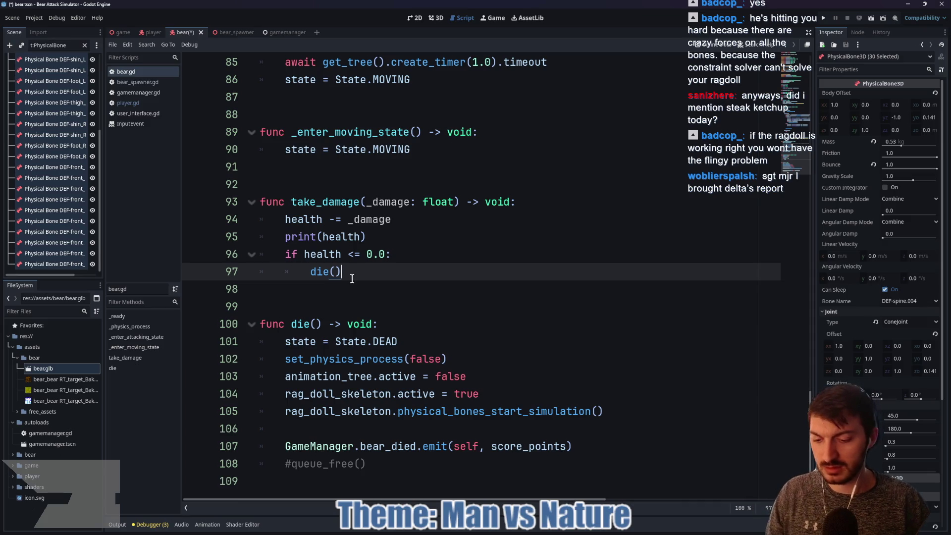
pyautogui.hotkey('ctrl', 's')
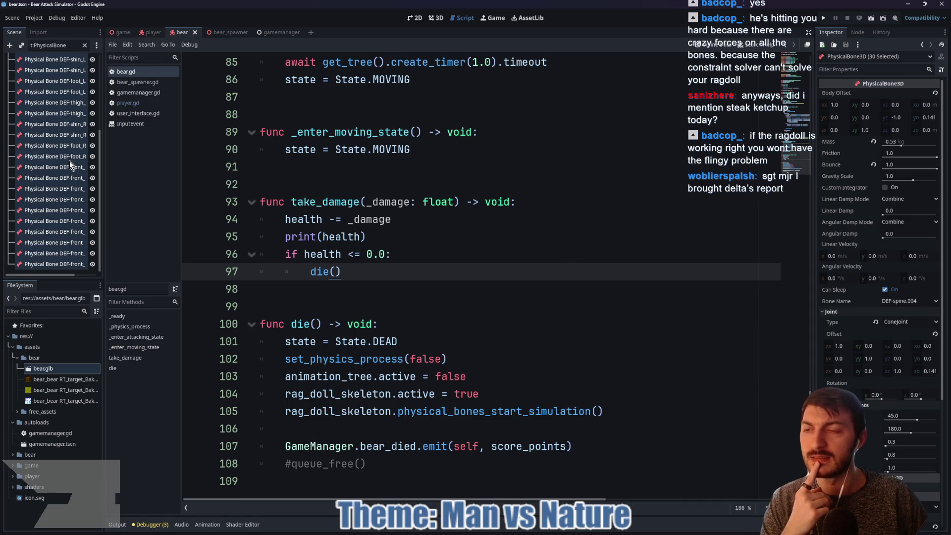
pyautogui.scroll(3, 50, 164)
pyautogui.click(432, 20)
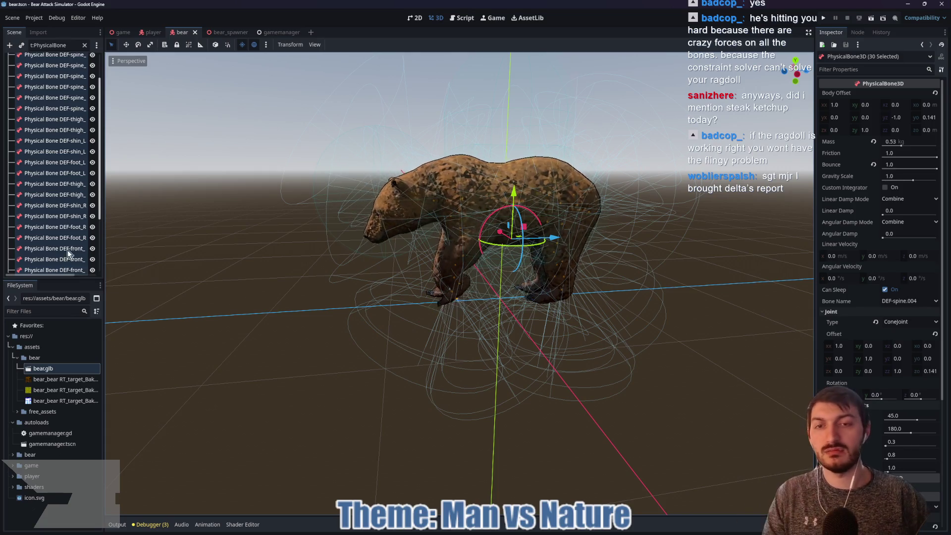
# Clear the t:PhysicalBone filter and select Skeleton3D to show its bones over the bear
pyautogui.click(84, 46)
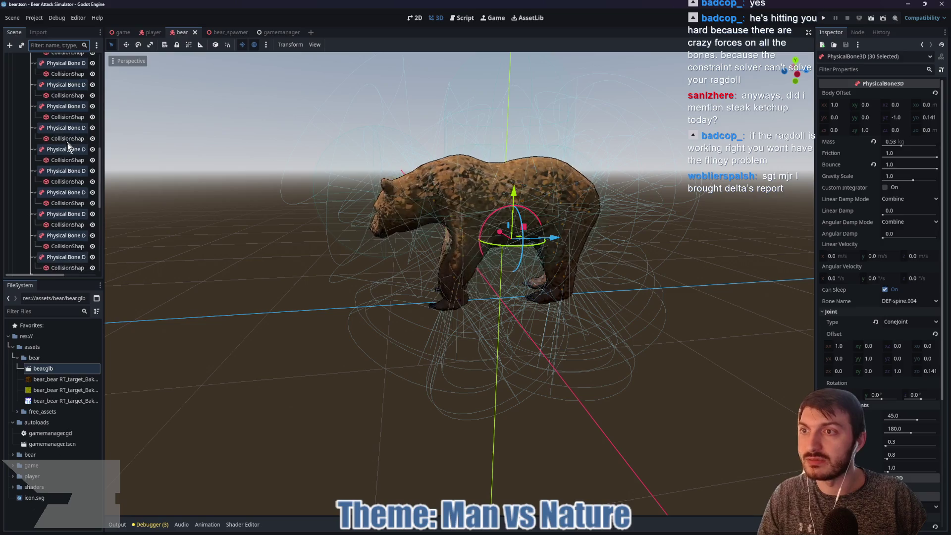
pyautogui.scroll(10, 68, 147)
pyautogui.click(52, 113)
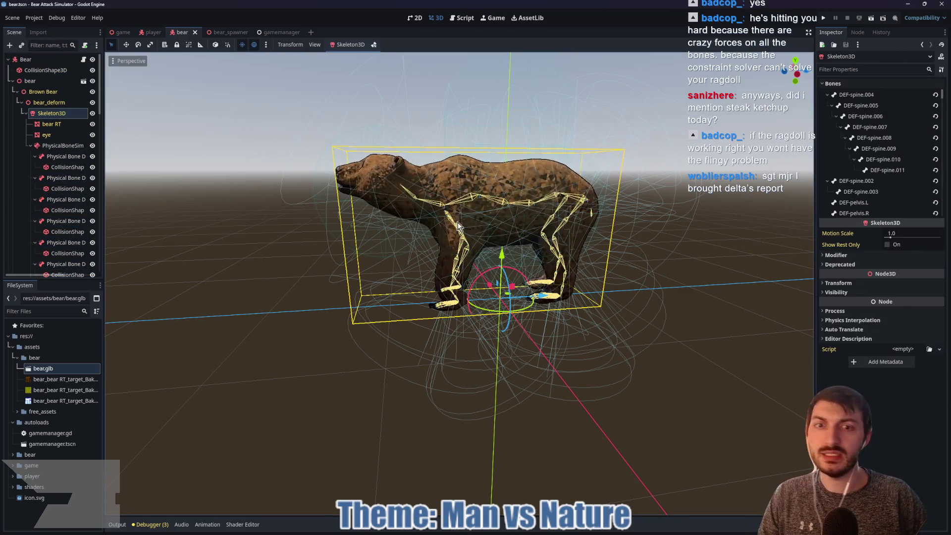
pyautogui.scroll(5, 504, 270)
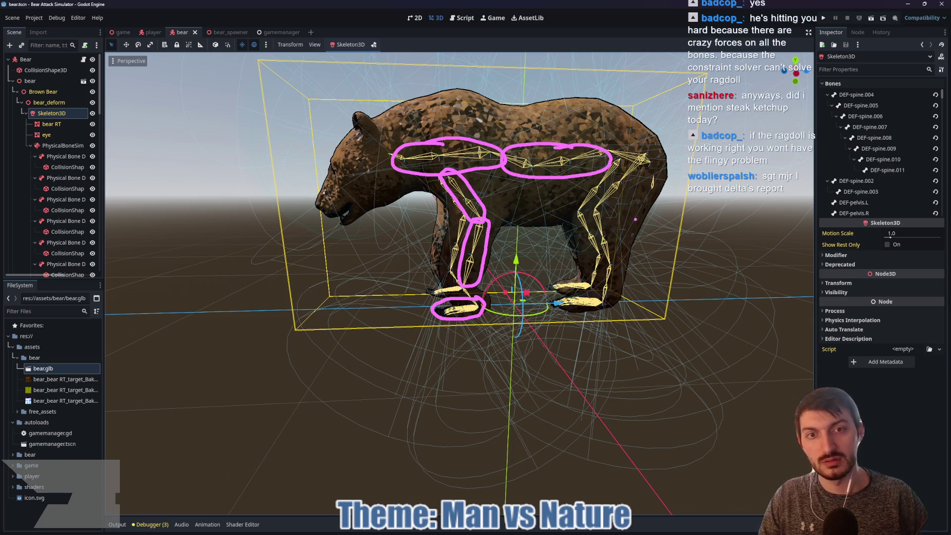
pyautogui.hotkey('ctrl', 'z')
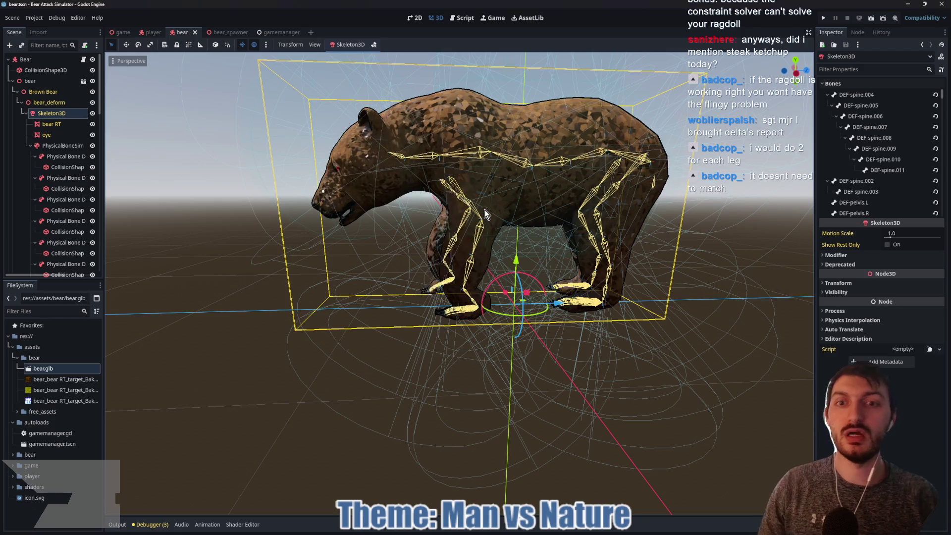
# Hide bear RT and BodyHitBox, then frame the view on the DEF-spine_004 bone
pyautogui.click(66, 156)
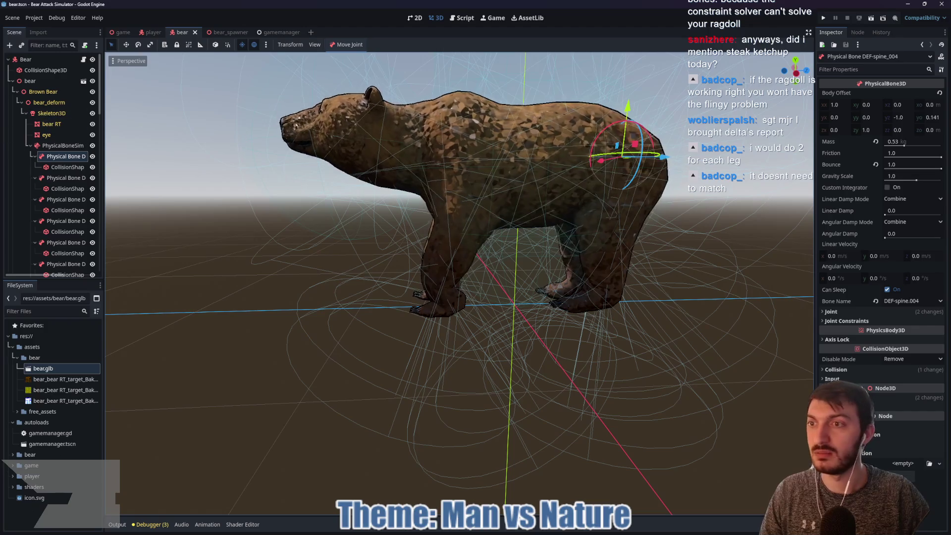
pyautogui.click(92, 124)
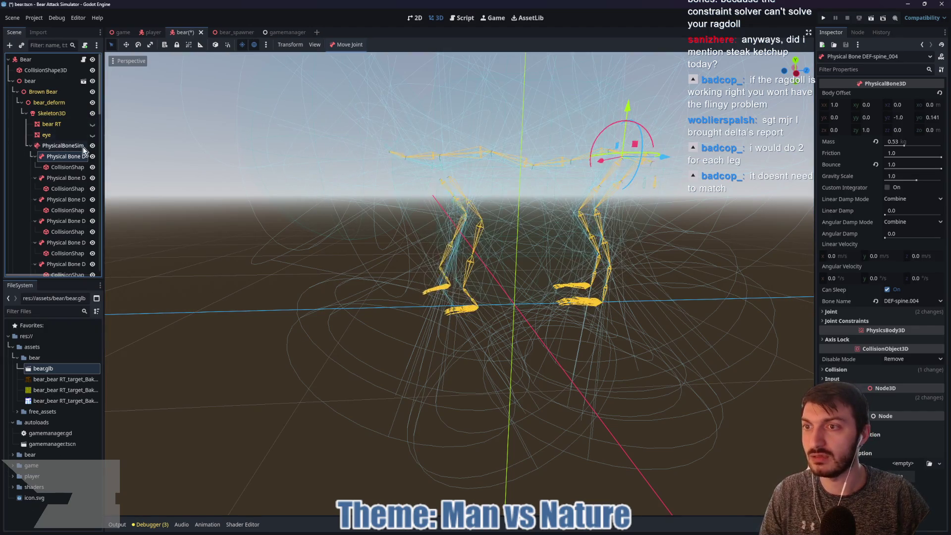
pyautogui.scroll(-5, 69, 184)
pyautogui.scroll(-5, 64, 220)
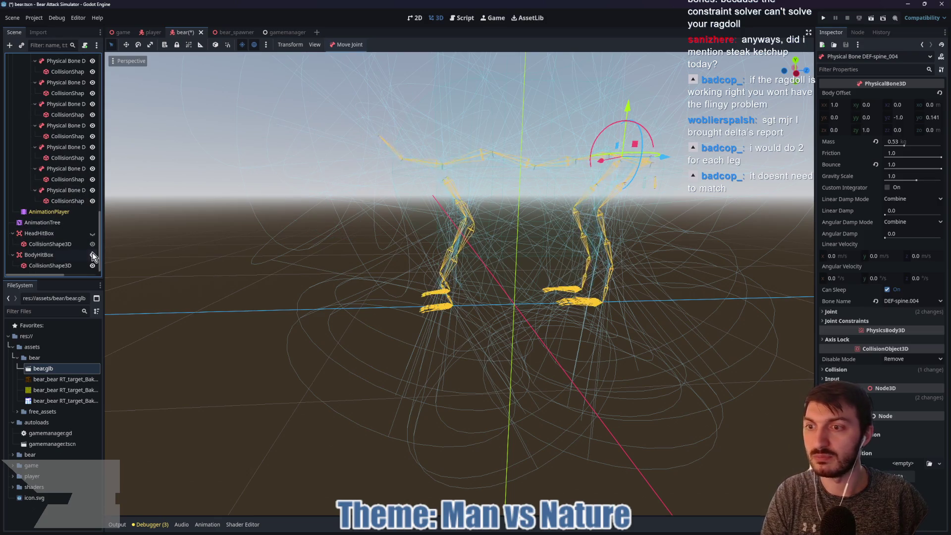
pyautogui.click(92, 254)
pyautogui.scroll(10, 64, 148)
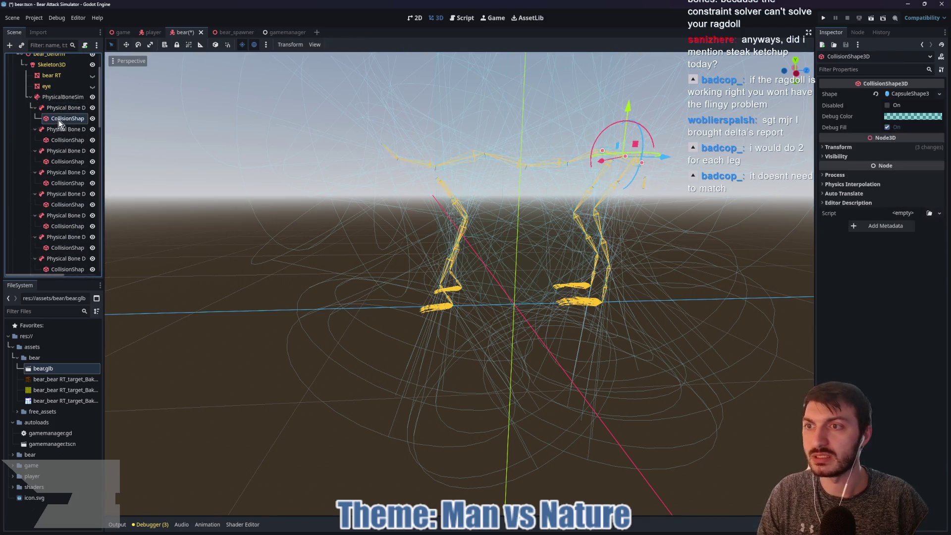
pyautogui.press('f')
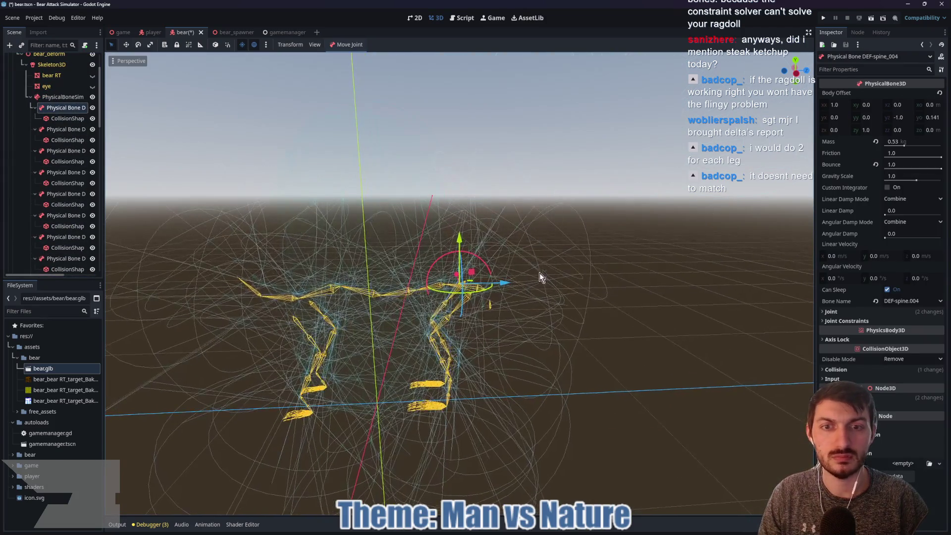
pyautogui.scroll(8, 528, 282)
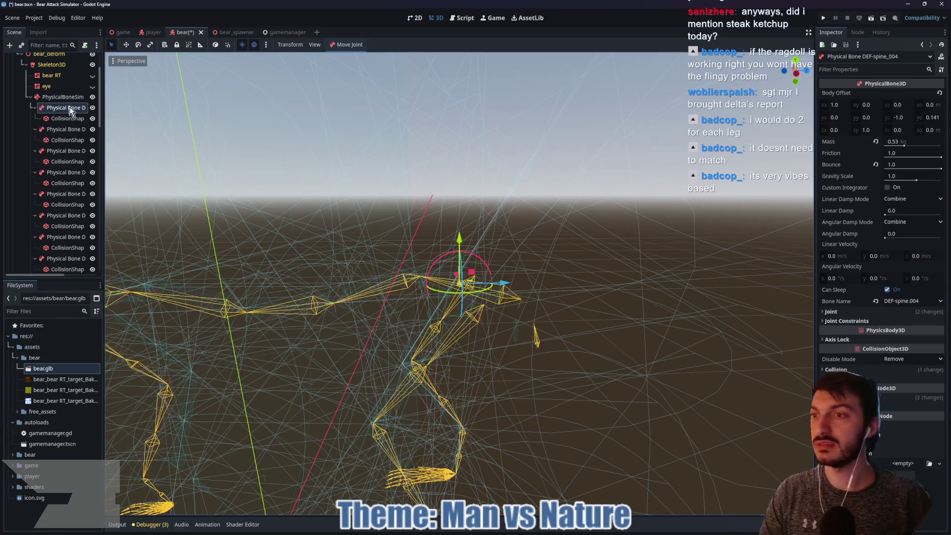
# Select several spine CollisionShape nodes together while orbiting around the skeleton
pyautogui.click(68, 119)
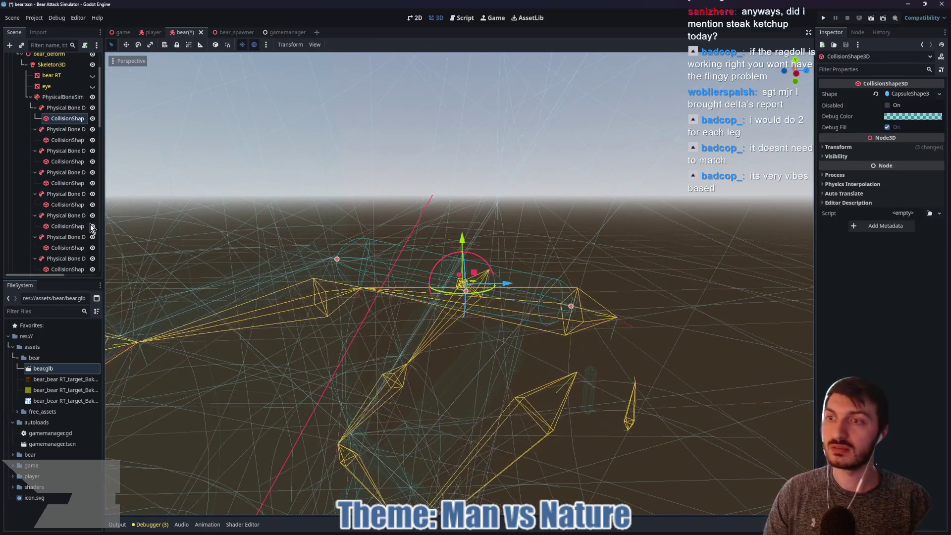
pyautogui.click(64, 140)
pyautogui.moveTo(222, 240)
pyautogui.mouseDown()
pyautogui.moveTo(228, 266)
pyautogui.moveTo(246, 263)
pyautogui.mouseUp()
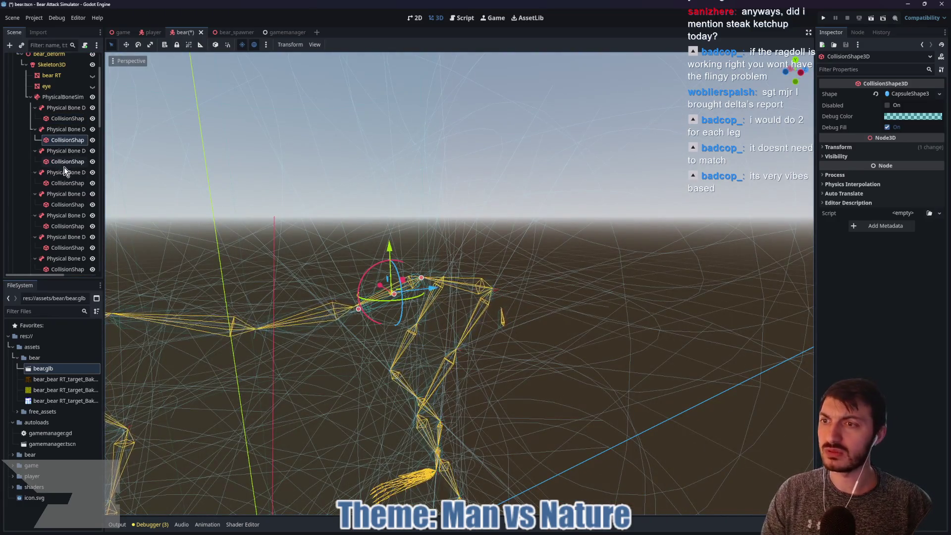
pyautogui.click(61, 183)
pyautogui.moveTo(213, 234); pyautogui.dragTo(234, 235)
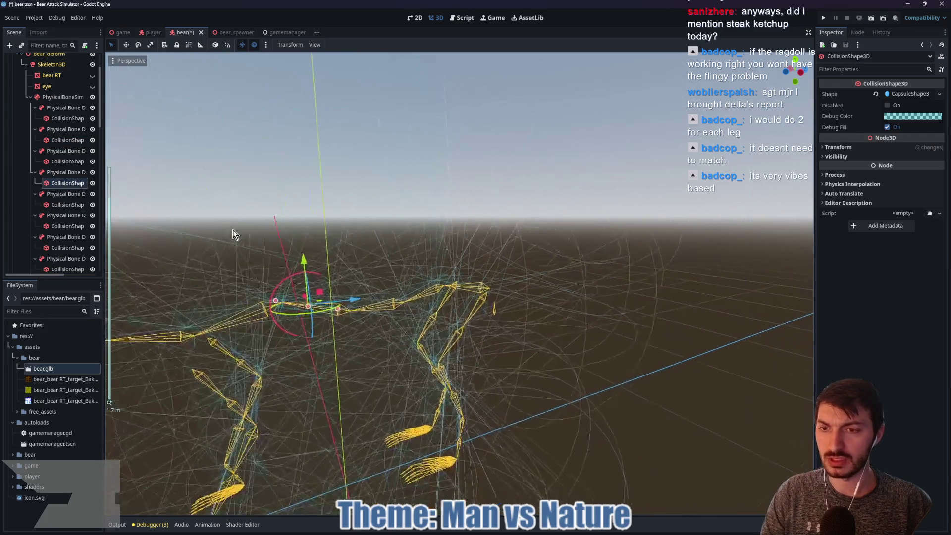
pyautogui.keyDown('ctrl'); pyautogui.click(60, 162); pyautogui.keyUp('ctrl')
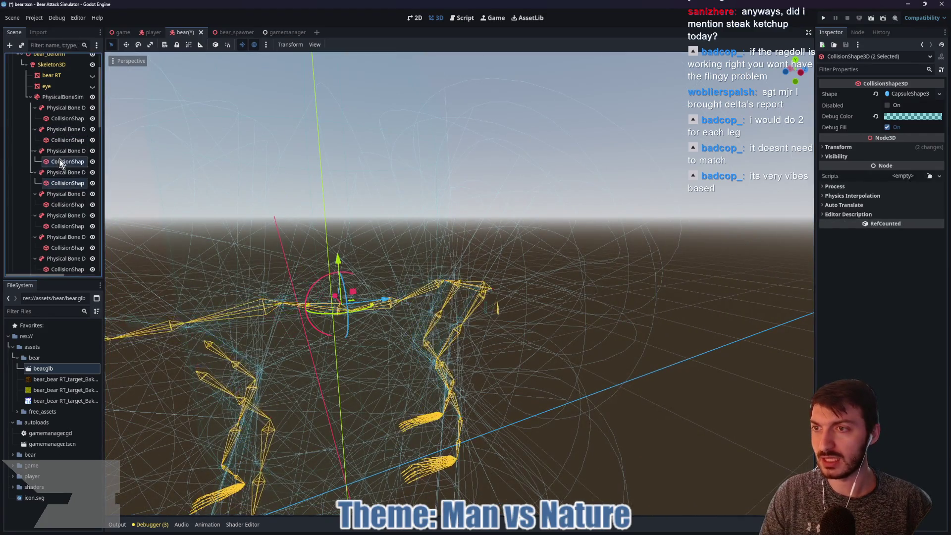
pyautogui.keyDown('ctrl'); pyautogui.click(60, 140); pyautogui.keyUp('ctrl')
pyautogui.keyDown('ctrl'); pyautogui.click(62, 118); pyautogui.keyUp('ctrl')
pyautogui.scroll(5, 228, 242)
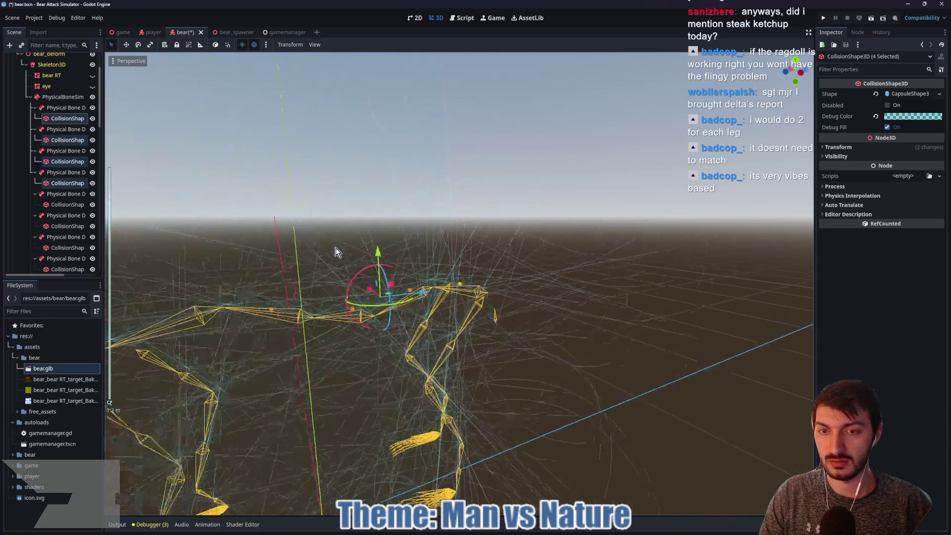
pyautogui.moveTo(335, 252)
pyautogui.mouseDown()
pyautogui.moveTo(286, 233)
pyautogui.moveTo(359, 210)
pyautogui.moveTo(339, 263)
pyautogui.moveTo(325, 255)
pyautogui.moveTo(389, 268)
pyautogui.mouseUp()
pyautogui.scroll(3, 393, 275)
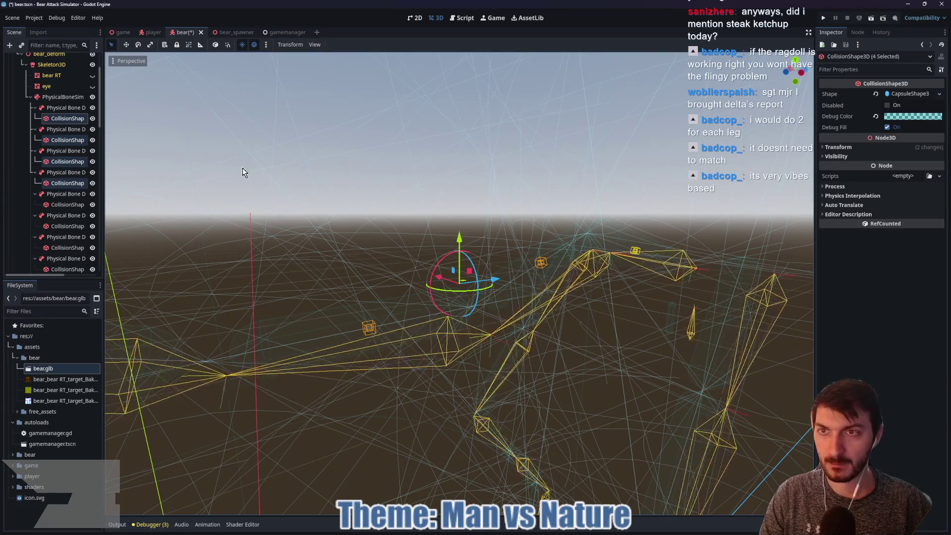
# Check the viewport gizmo options unchanged, add one more collision shape, and view the whole skeleton
pyautogui.click(315, 45)
pyautogui.moveTo(336, 126)
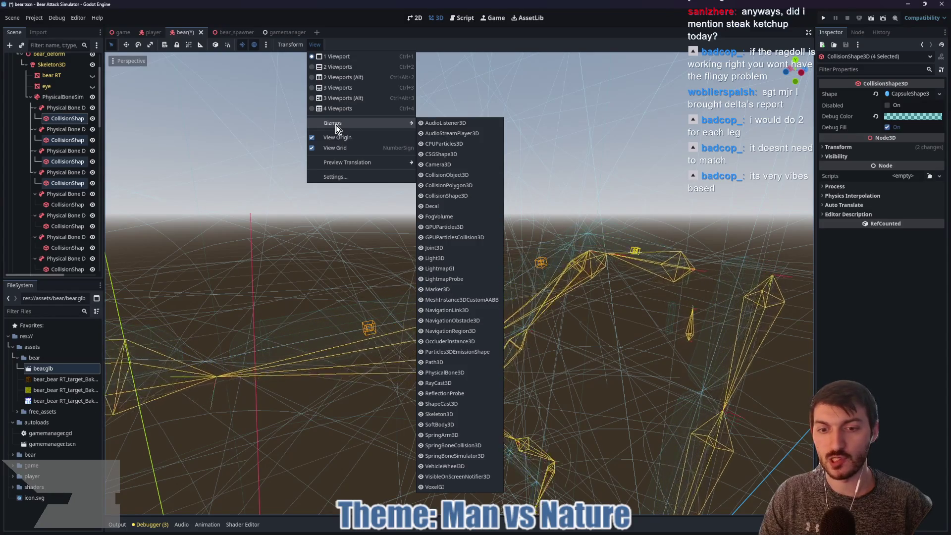
pyautogui.click(459, 40)
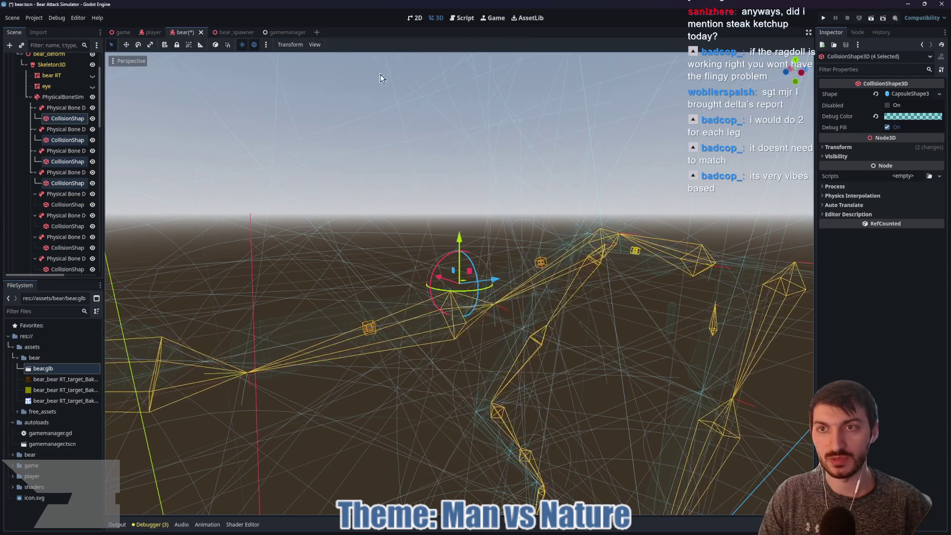
pyautogui.keyDown('ctrl'); pyautogui.click(70, 206); pyautogui.keyUp('ctrl')
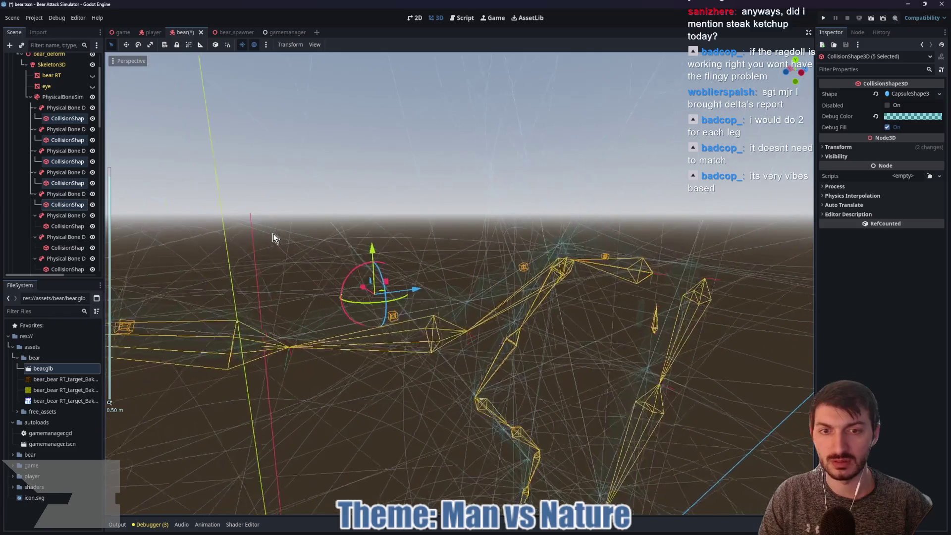
pyautogui.moveTo(283, 261)
pyautogui.mouseDown()
pyautogui.moveTo(293, 238)
pyautogui.moveTo(275, 248)
pyautogui.moveTo(337, 240)
pyautogui.mouseUp()
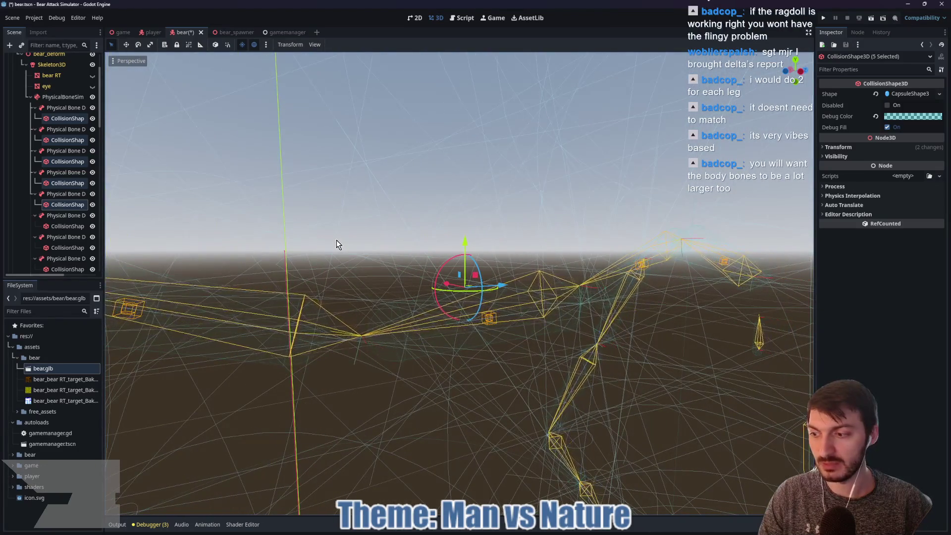
pyautogui.scroll(2, 337, 240)
pyautogui.scroll(-5, 337, 240)
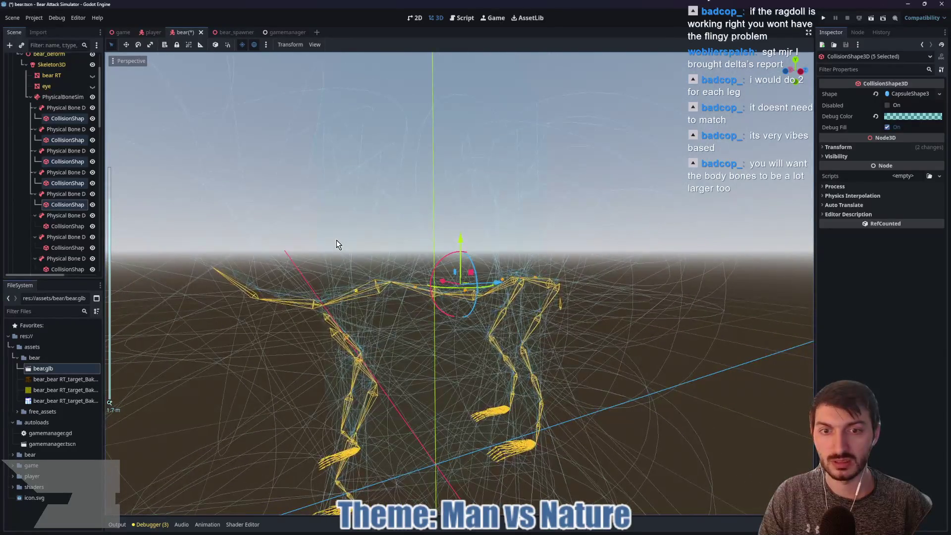
pyautogui.moveTo(337, 240)
pyautogui.mouseDown()
pyautogui.moveTo(328, 283)
pyautogui.moveTo(327, 251)
pyautogui.mouseUp()
pyautogui.scroll(4, 327, 252)
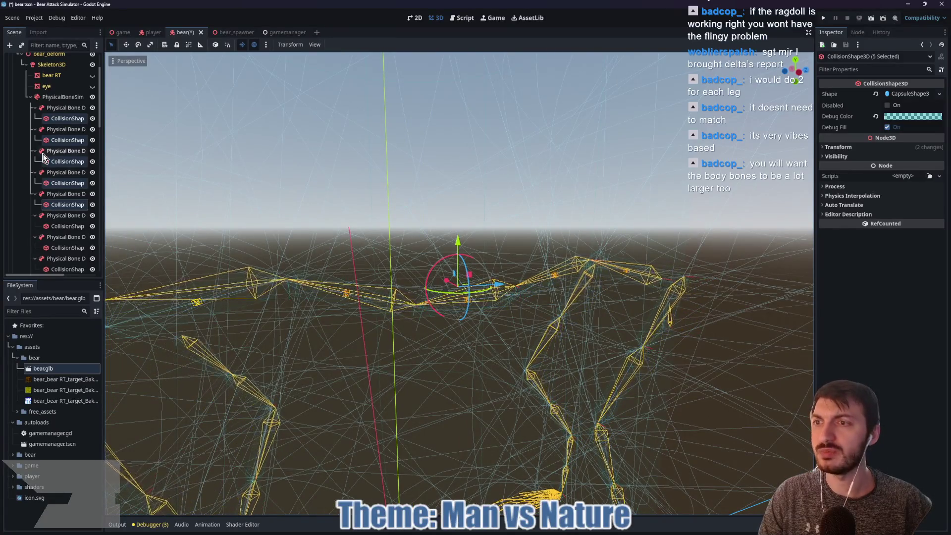
# Delete the DEF-spine_004 physical bone and confirm
pyautogui.click(57, 131)
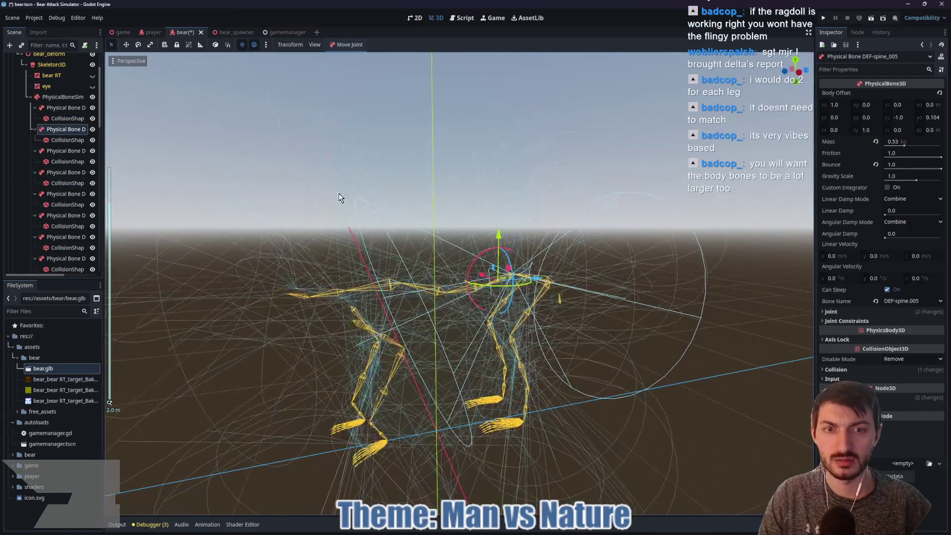
pyautogui.scroll(-5, 366, 212)
pyautogui.scroll(3, 327, 198)
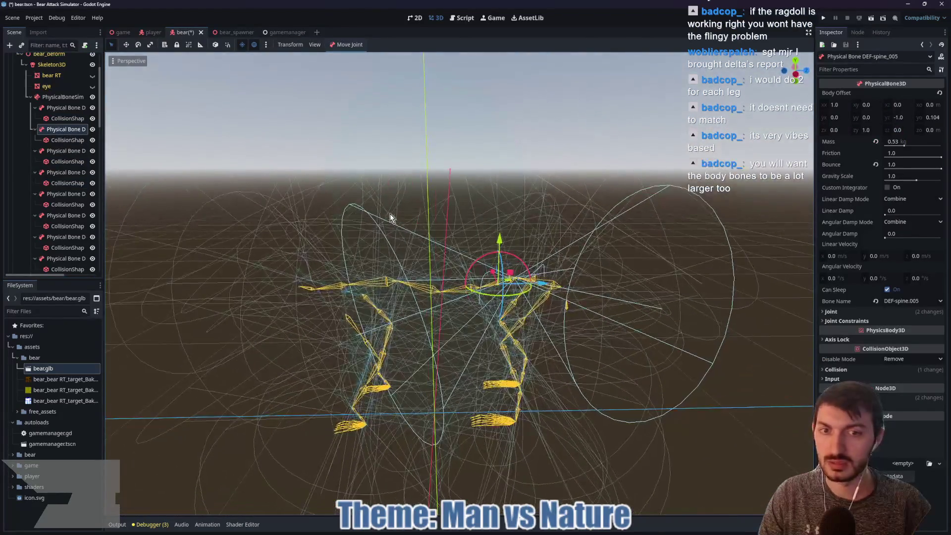
pyautogui.click(64, 140)
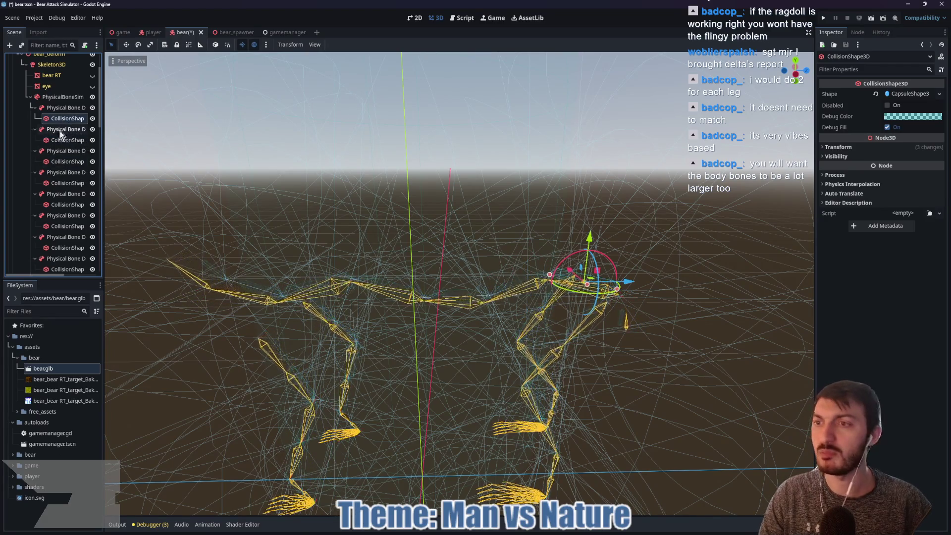
pyautogui.click(56, 107)
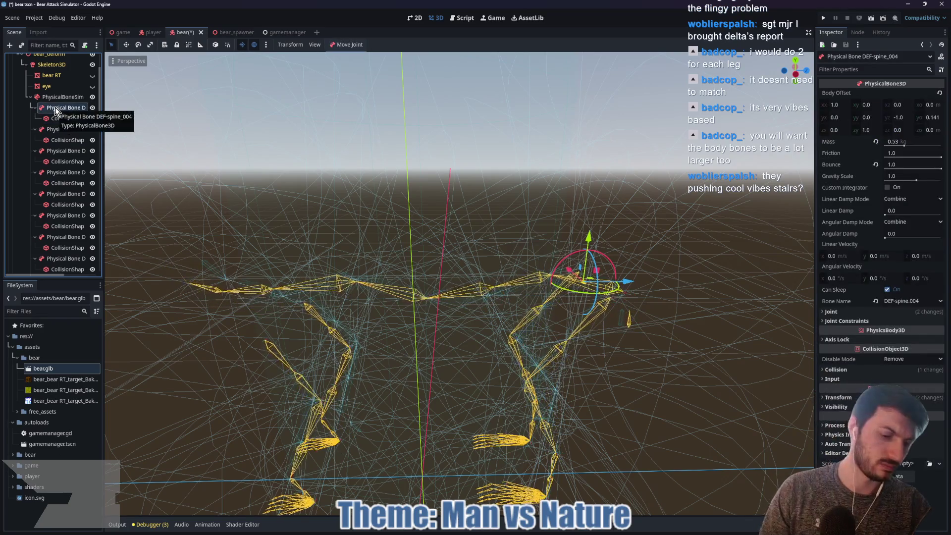
pyautogui.press('Delete')
pyautogui.click(443, 274)
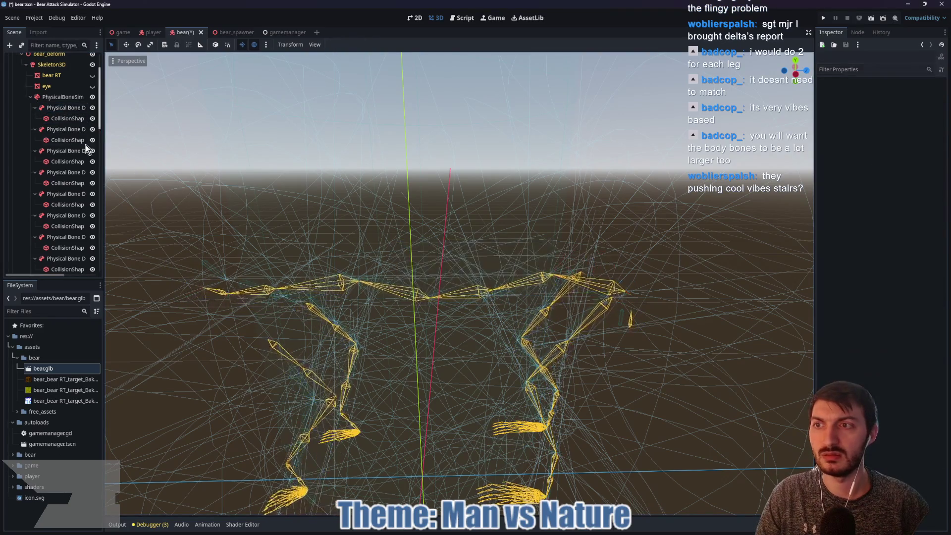
# Delete the DEF-spine_007 physical bone with its children and confirm
pyautogui.click(56, 108)
pyautogui.click(69, 130)
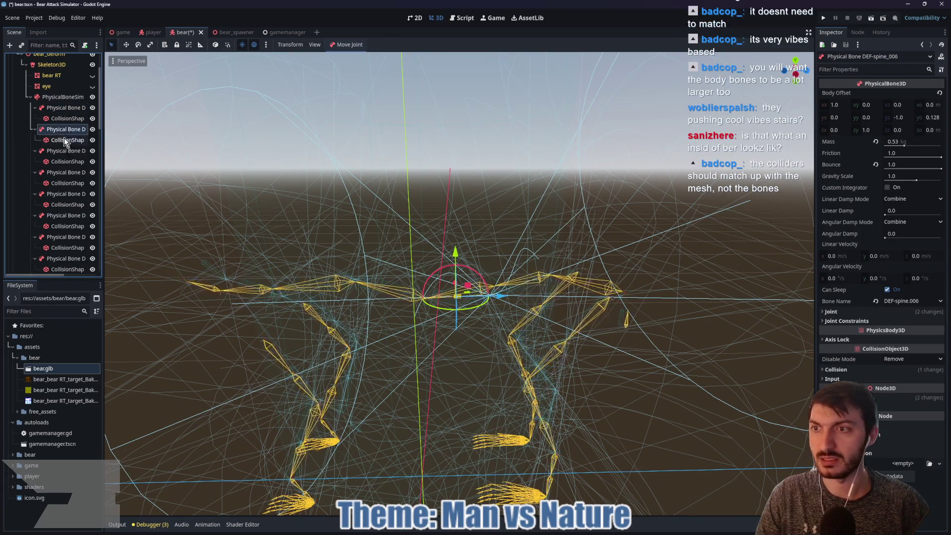
pyautogui.click(69, 150)
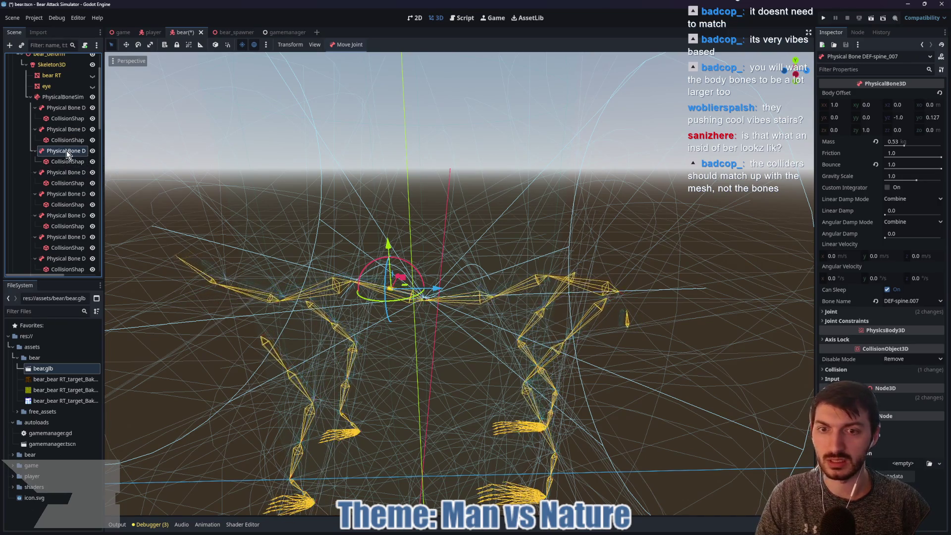
pyautogui.press('Delete')
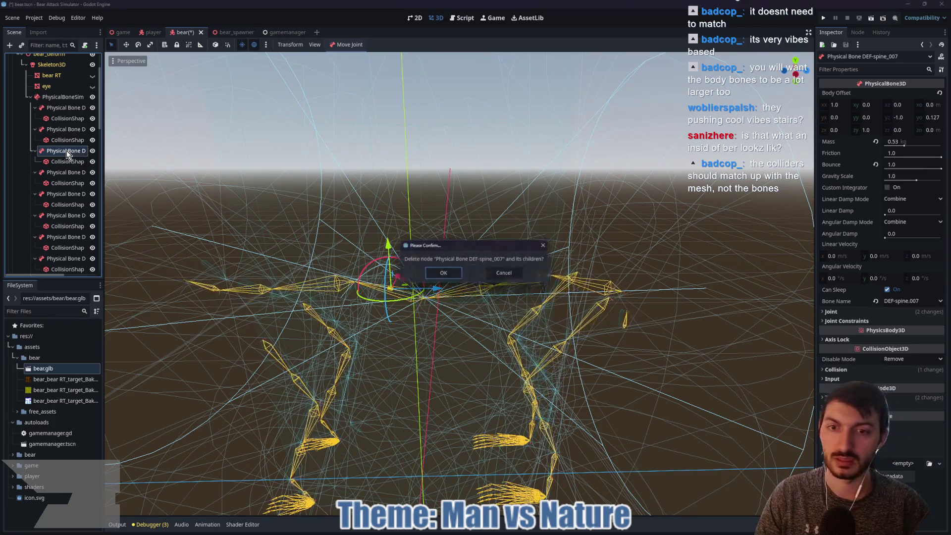
pyautogui.click(445, 274)
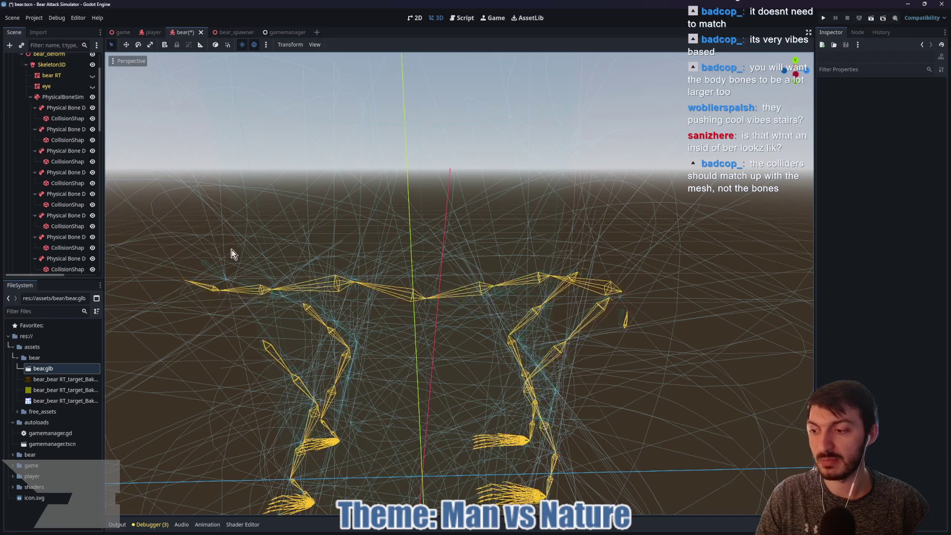
# Hide the bear mesh and the eye spheres in the Scene tree
pyautogui.click(93, 76)
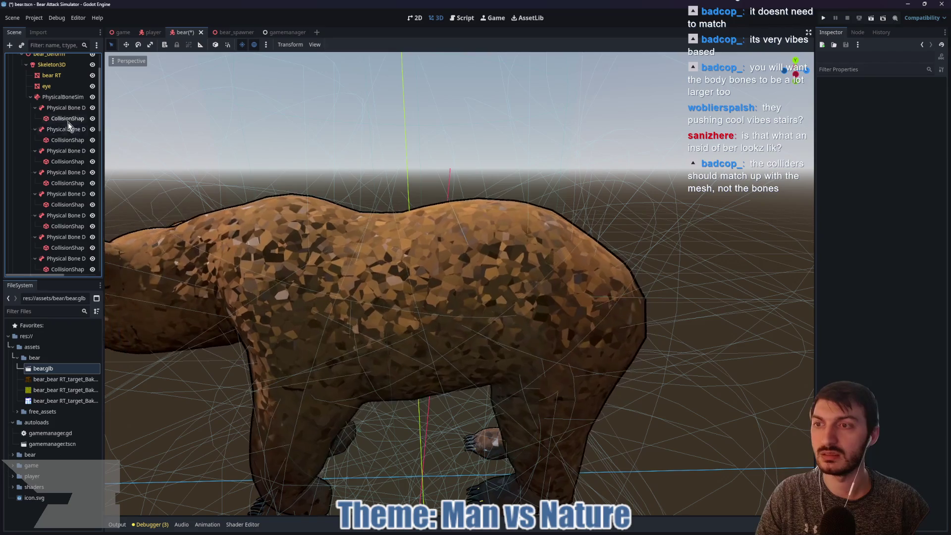
pyautogui.click(92, 75)
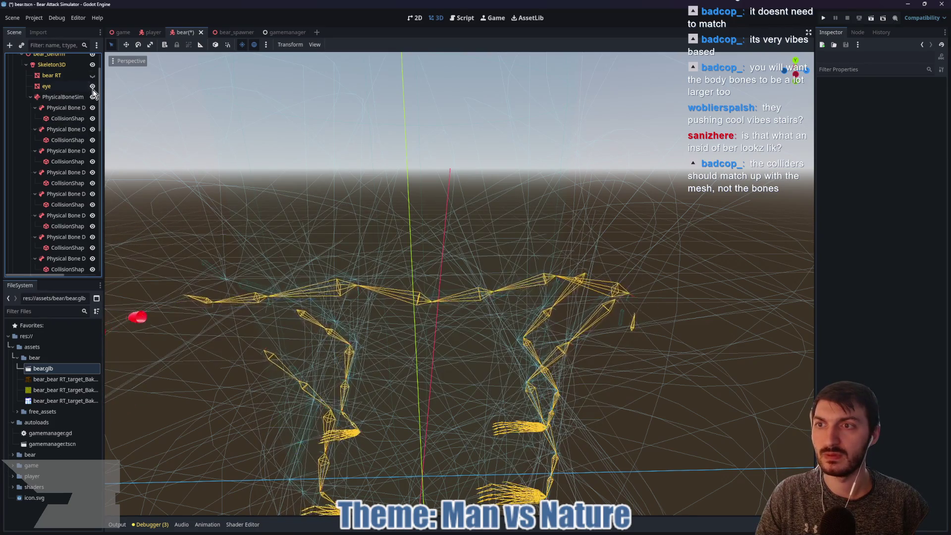
pyautogui.click(92, 86)
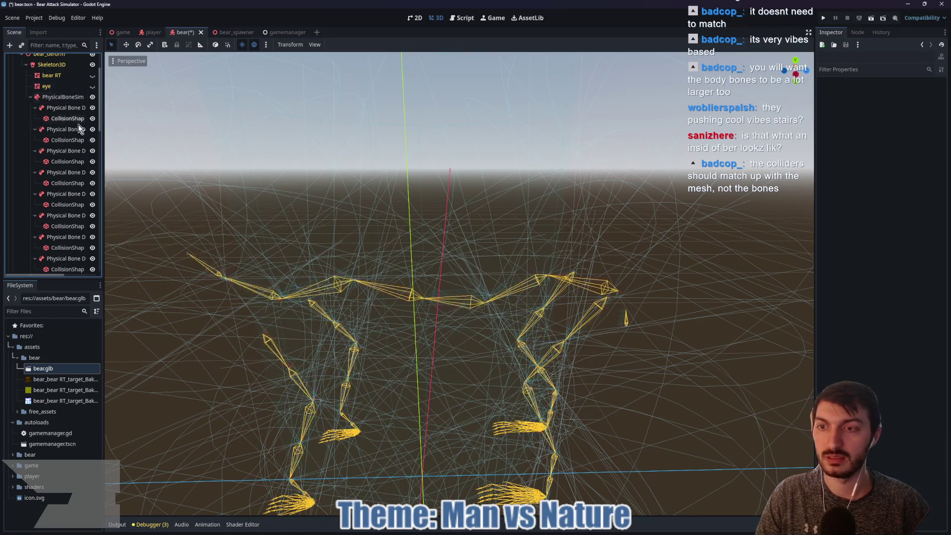
# Lengthen the DEF-spine_005 collision capsule along the back to about 0.53 height
pyautogui.click(60, 195)
pyautogui.moveTo(269, 201); pyautogui.dragTo(318, 198)
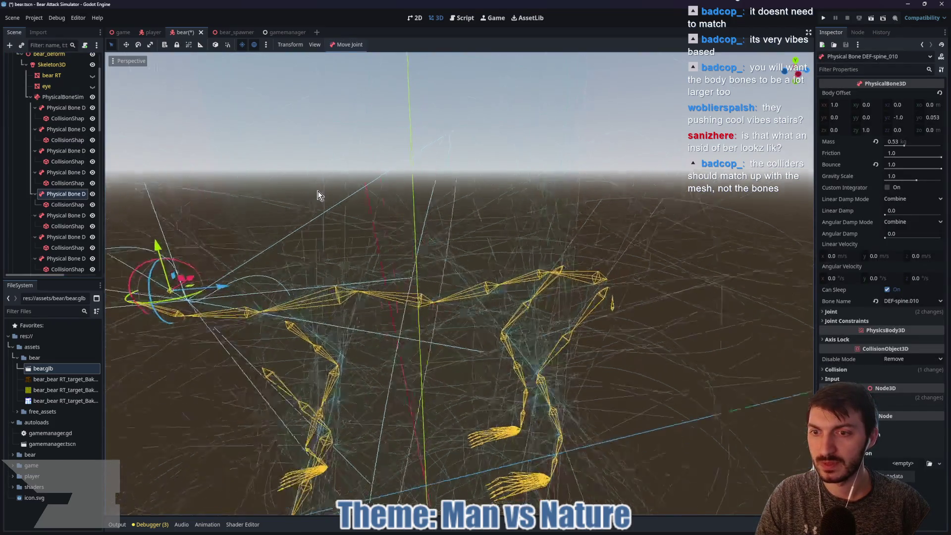
pyautogui.moveTo(261, 206)
pyautogui.mouseDown()
pyautogui.moveTo(357, 198)
pyautogui.moveTo(329, 195)
pyautogui.mouseUp()
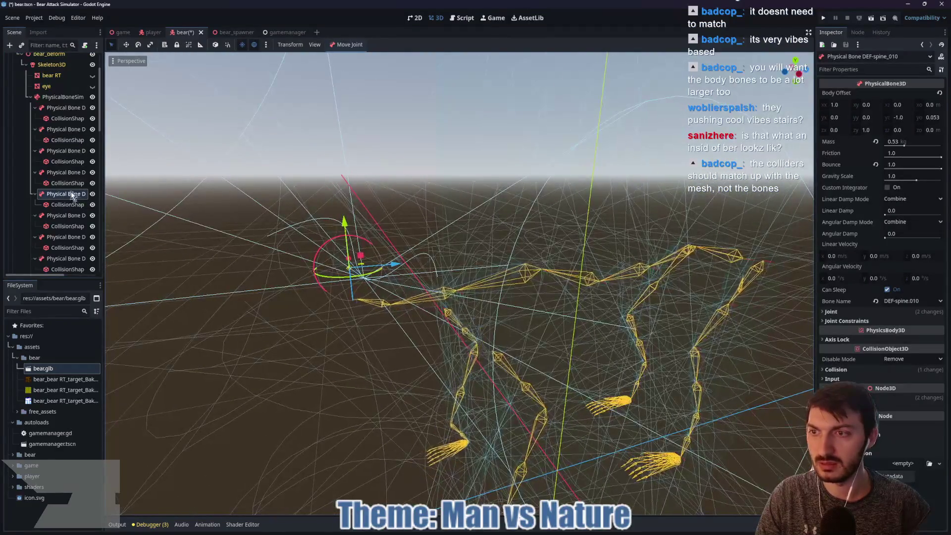
pyautogui.click(61, 173)
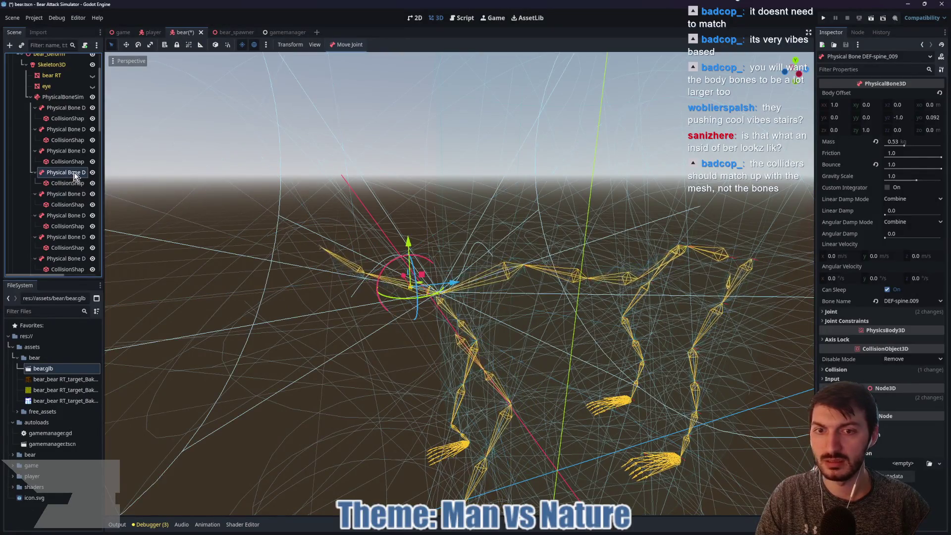
pyautogui.moveTo(489, 184); pyautogui.dragTo(400, 180)
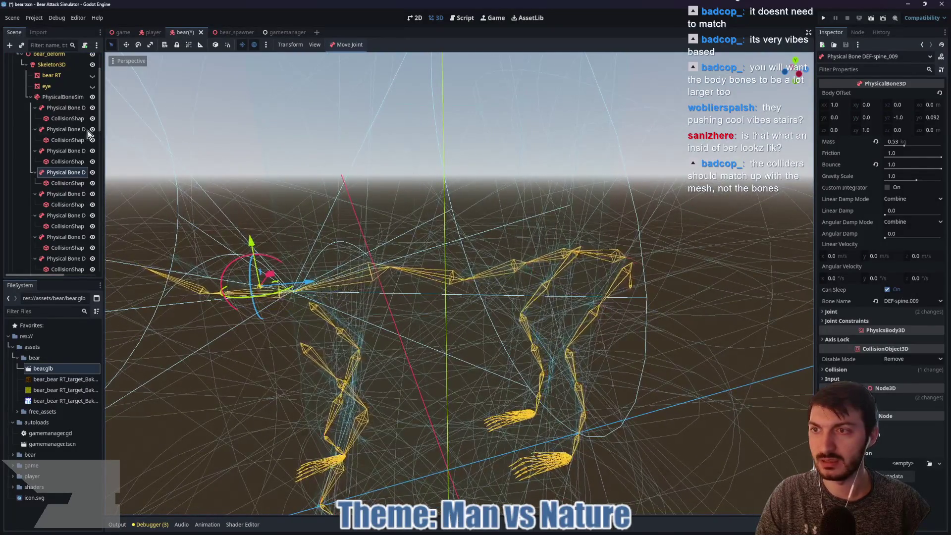
pyautogui.click(61, 119)
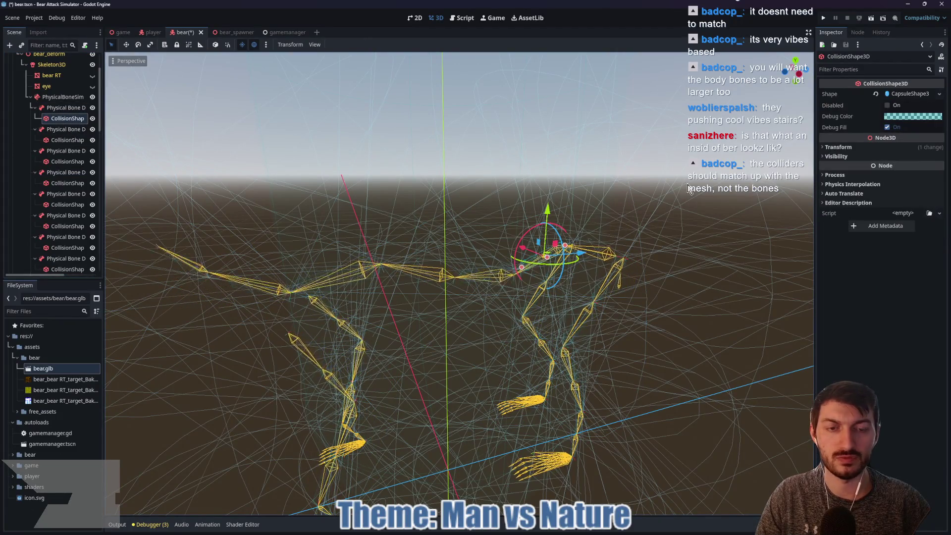
pyautogui.moveTo(690, 188); pyautogui.dragTo(634, 180)
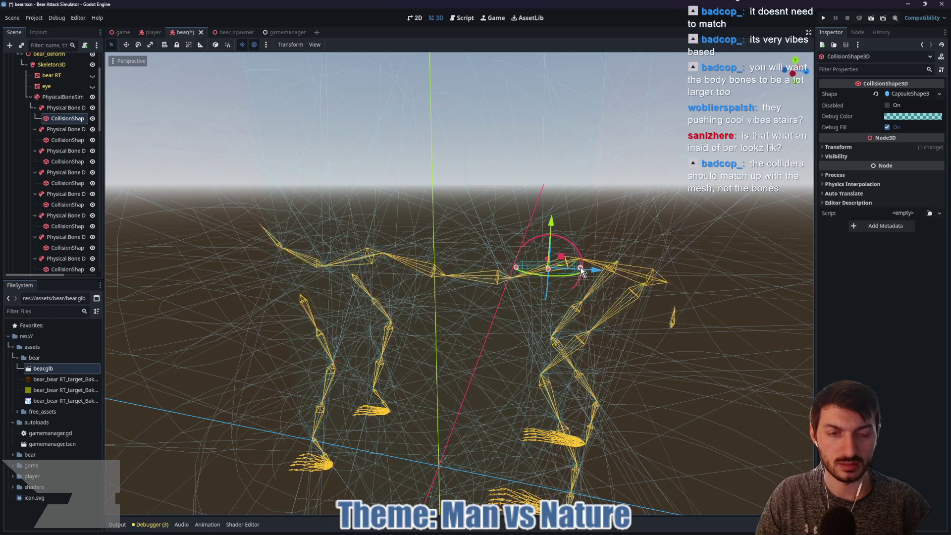
pyautogui.moveTo(585, 273); pyautogui.dragTo(690, 281)
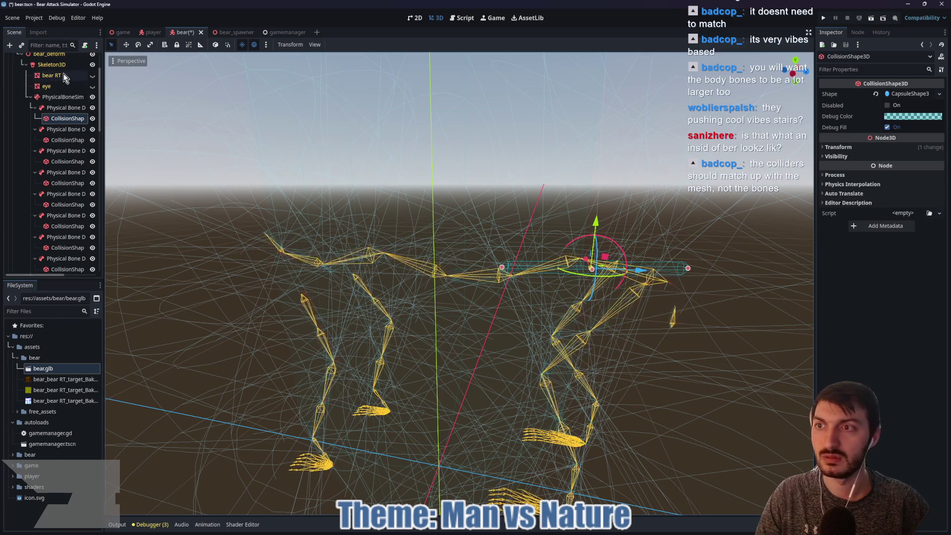
# Show the bear mesh and widen the rear capsule to fill the hindquarters
pyautogui.click(92, 75)
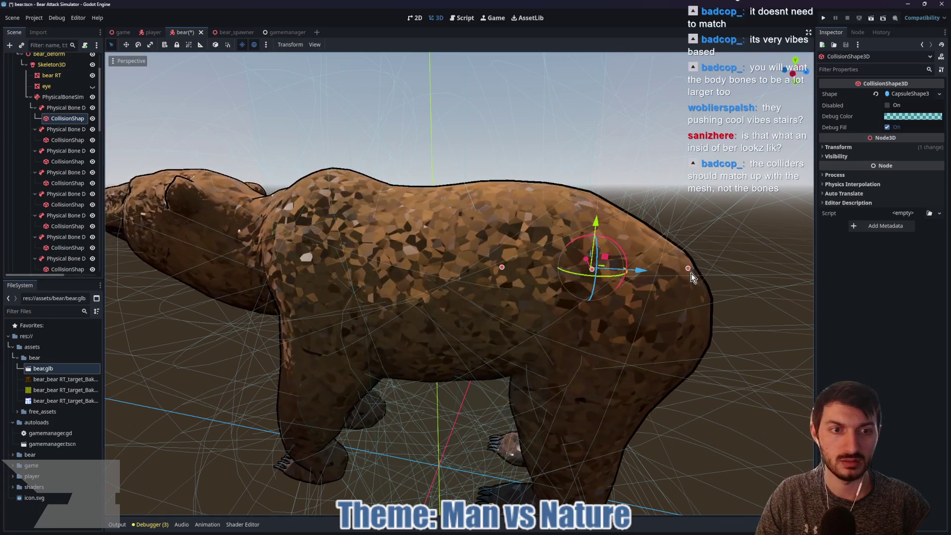
pyautogui.moveTo(687, 270)
pyautogui.mouseDown()
pyautogui.moveTo(667, 266)
pyautogui.moveTo(644, 243)
pyautogui.moveTo(617, 242)
pyautogui.mouseUp()
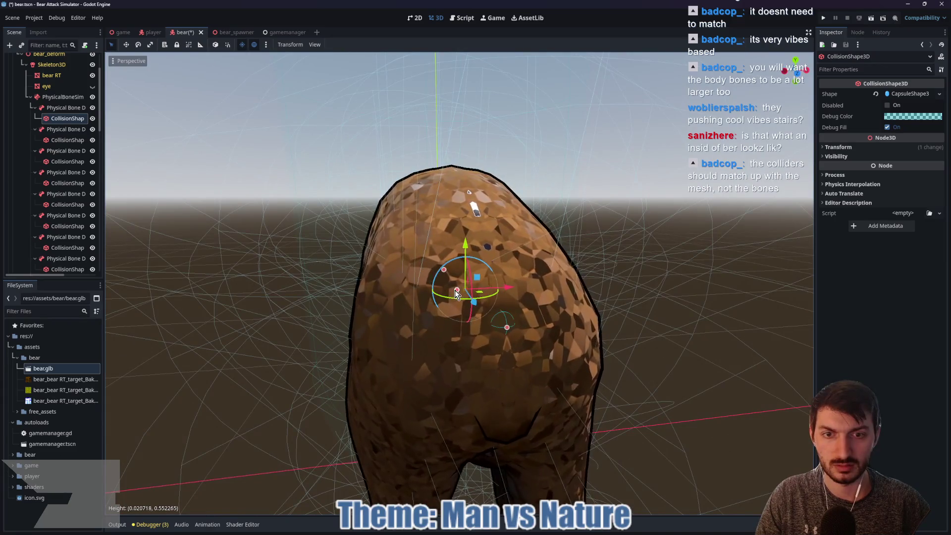
pyautogui.moveTo(450, 292); pyautogui.dragTo(423, 291)
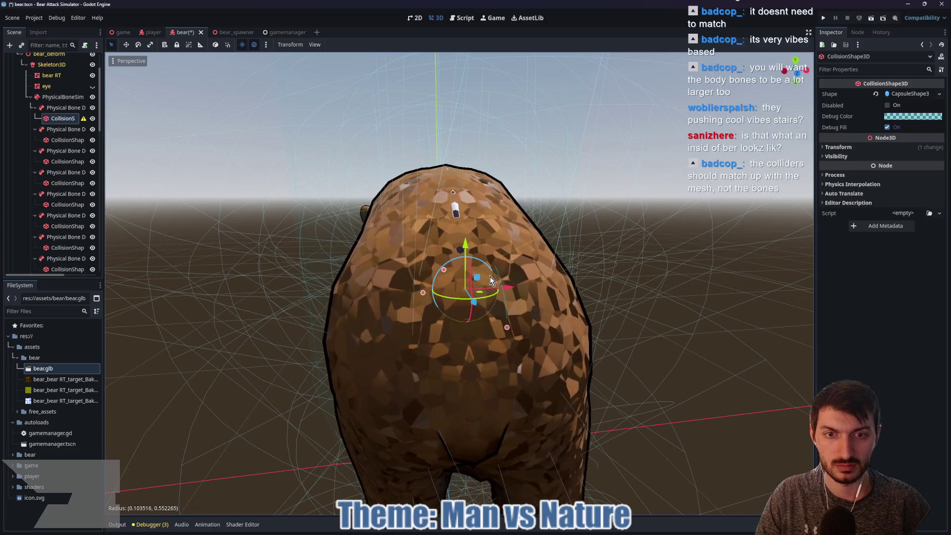
pyautogui.moveTo(569, 281); pyautogui.dragTo(426, 283)
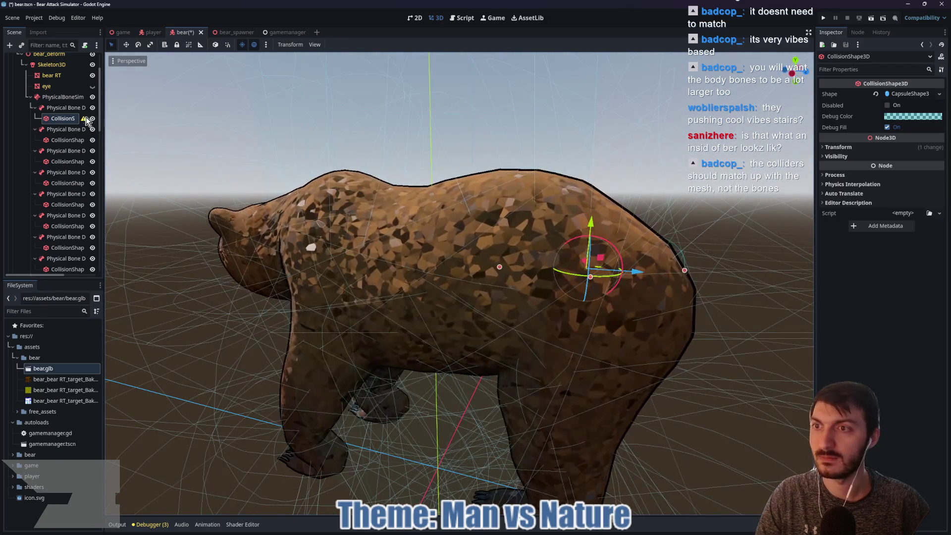
# Check the collision shape's warning and its Transform scale, then reselect DEF-spine_005
pyautogui.click(84, 119)
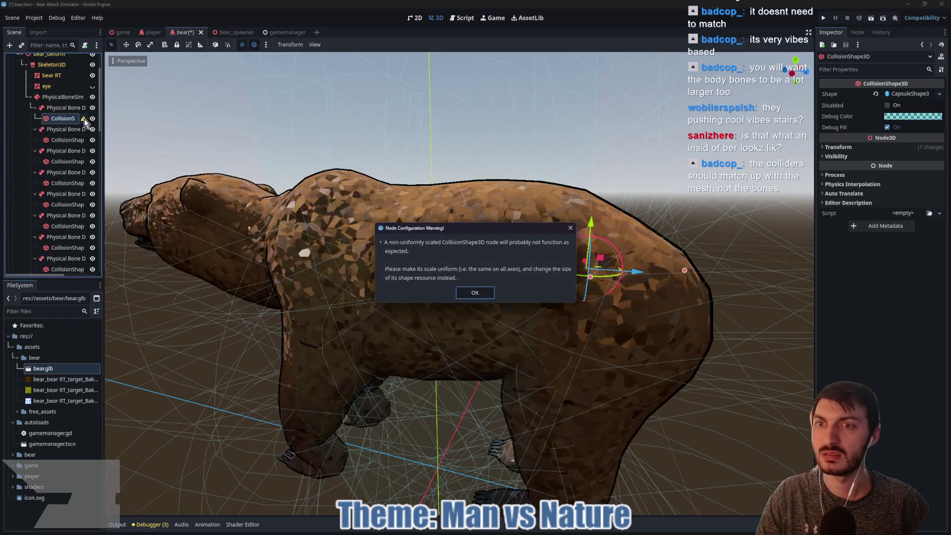
pyautogui.click(468, 293)
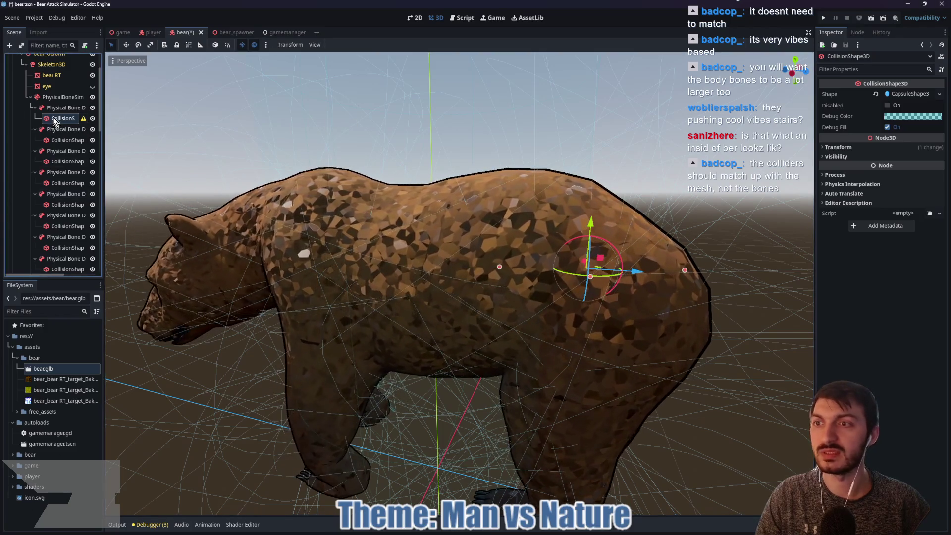
pyautogui.click(838, 147)
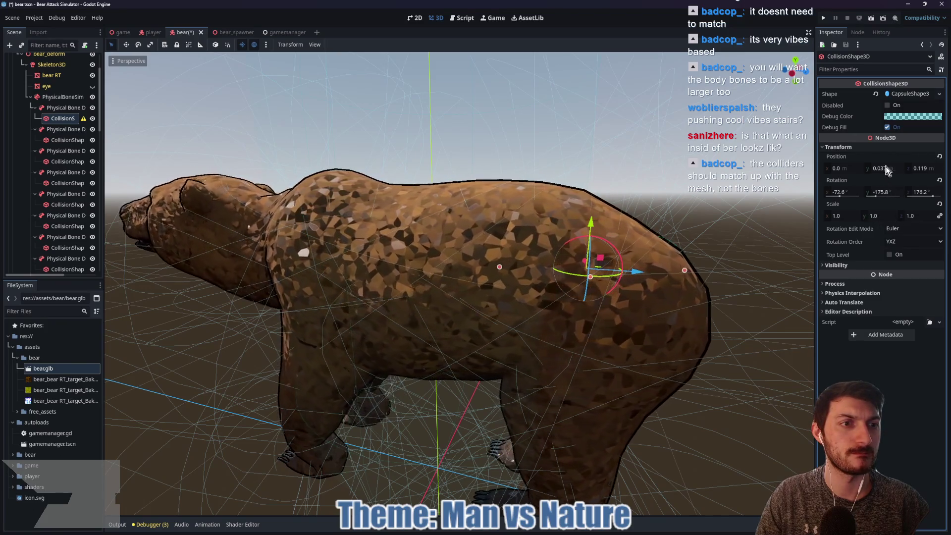
pyautogui.moveTo(883, 167)
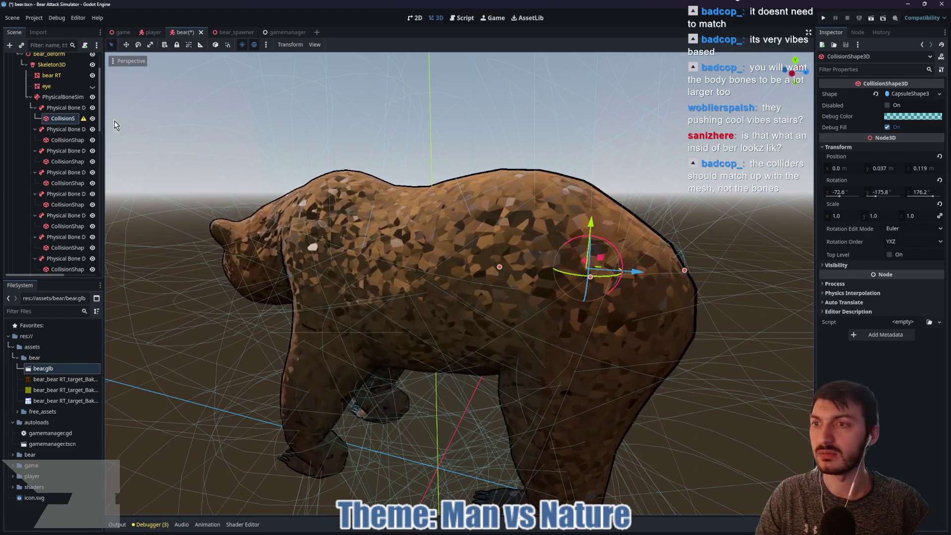
pyautogui.moveTo(85, 121)
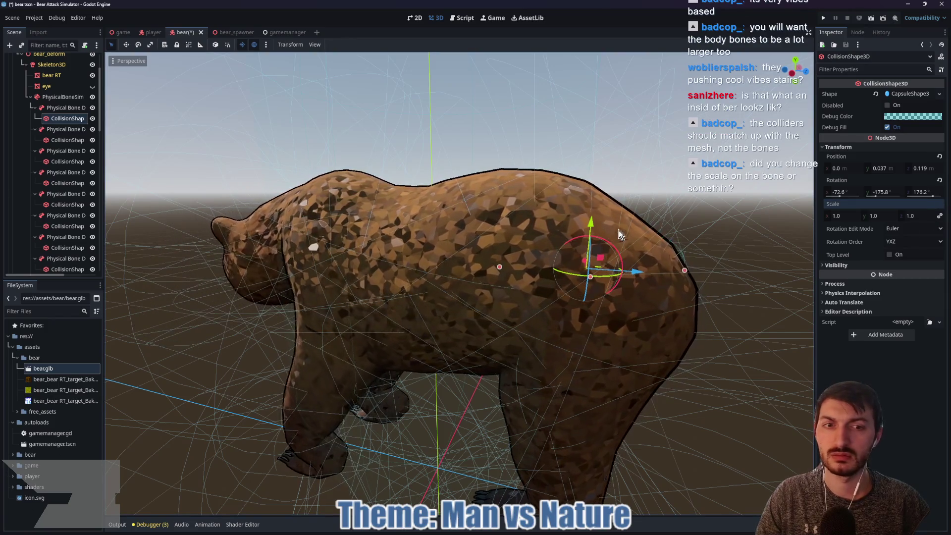
pyautogui.moveTo(627, 229); pyautogui.dragTo(259, 236)
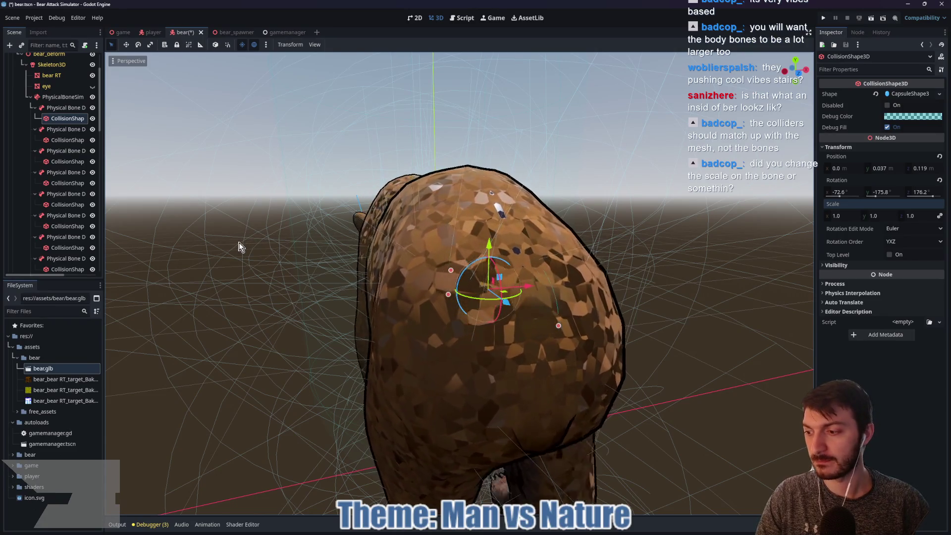
pyautogui.click(52, 108)
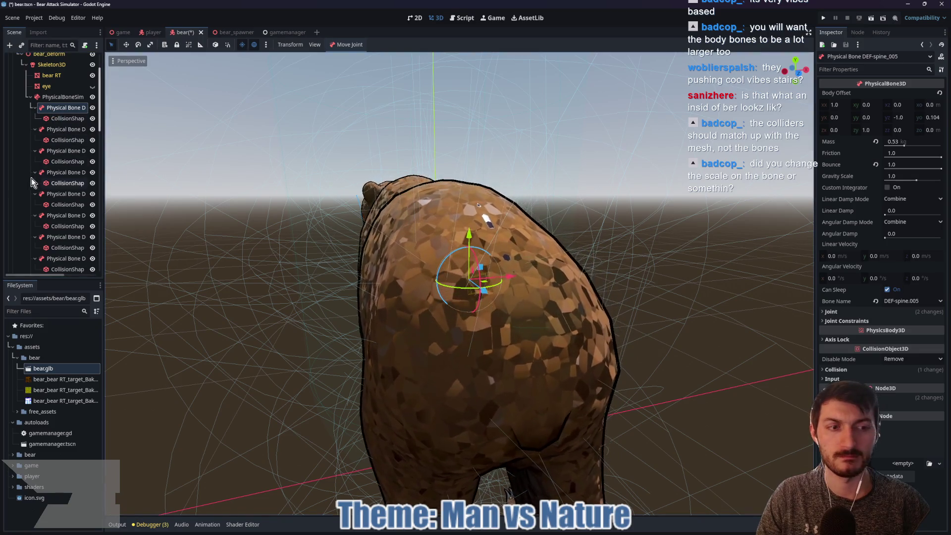
# With the mesh hidden, lengthen and widen the next spine capsule to match the body
pyautogui.click(70, 118)
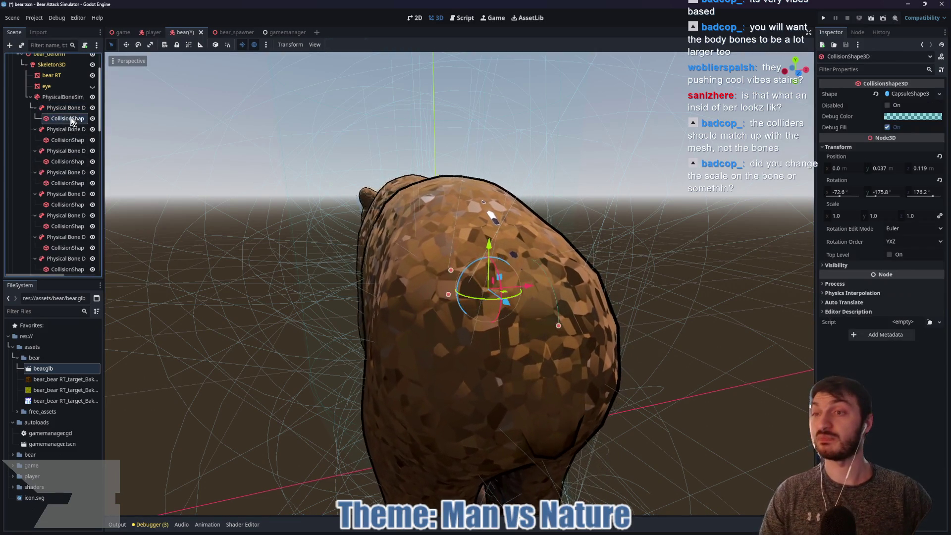
pyautogui.click(92, 76)
pyautogui.moveTo(315, 135)
pyautogui.mouseDown()
pyautogui.moveTo(438, 257)
pyautogui.moveTo(613, 264)
pyautogui.mouseUp()
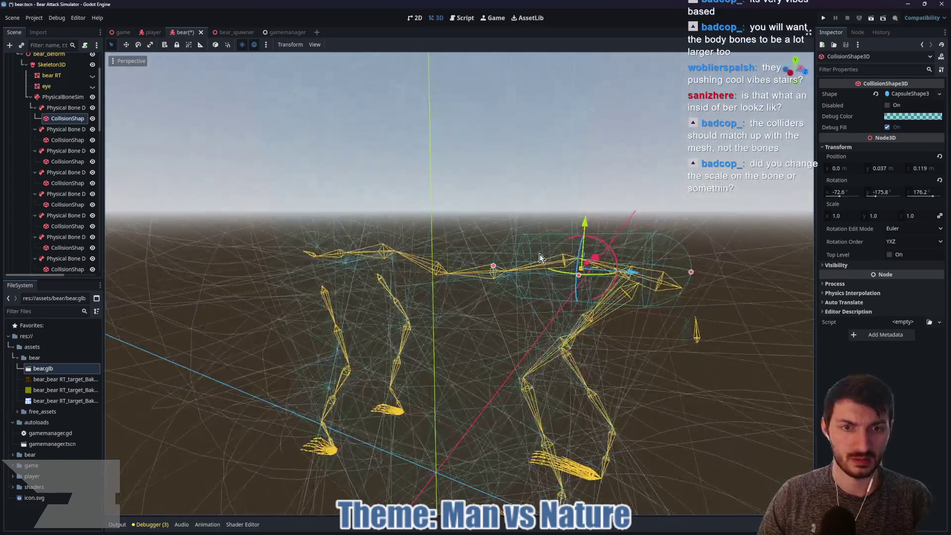
pyautogui.scroll(3, 613, 264)
pyautogui.scroll(3, 613, 264)
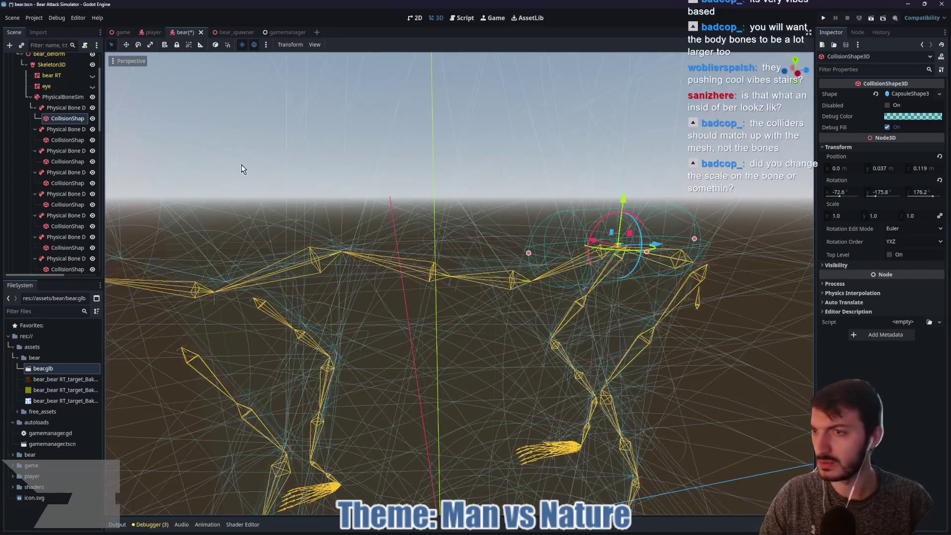
pyautogui.click(63, 138)
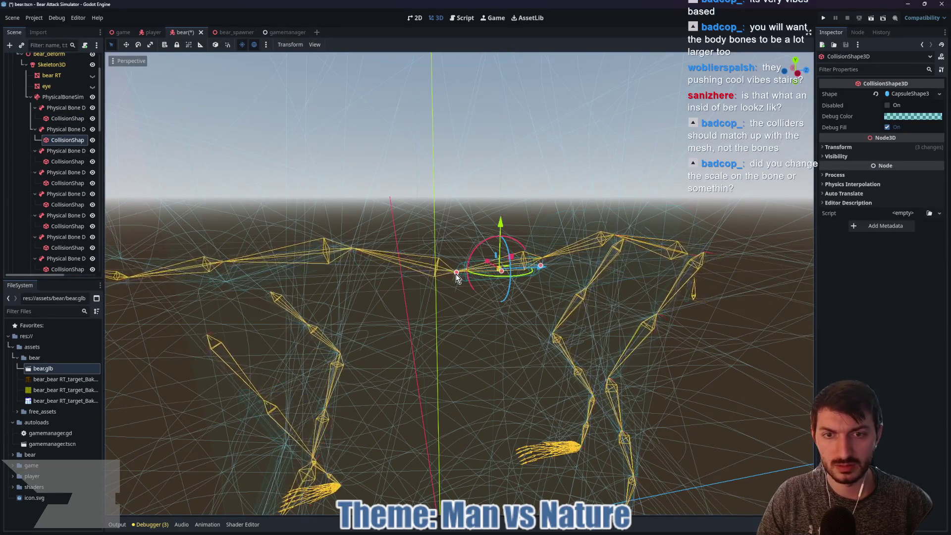
pyautogui.moveTo(457, 272); pyautogui.dragTo(298, 255)
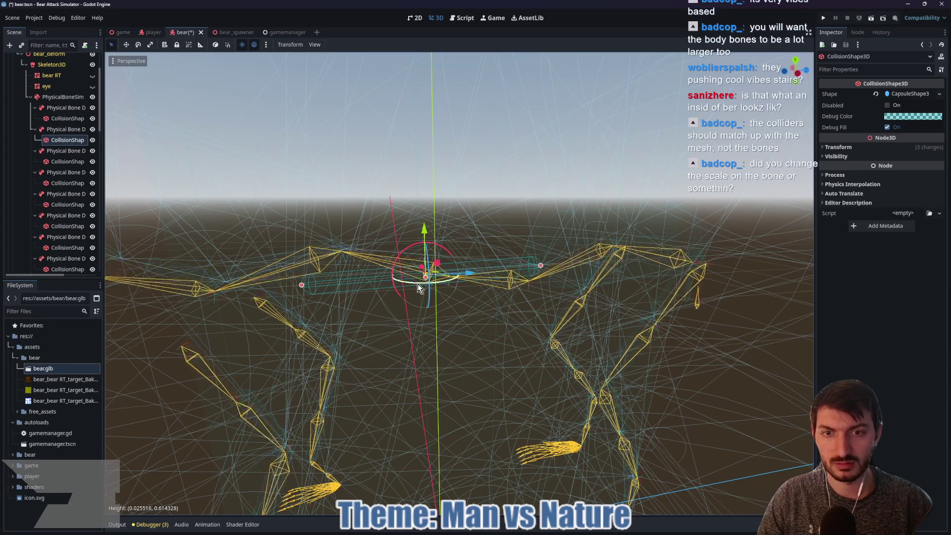
pyautogui.moveTo(428, 277); pyautogui.dragTo(430, 291)
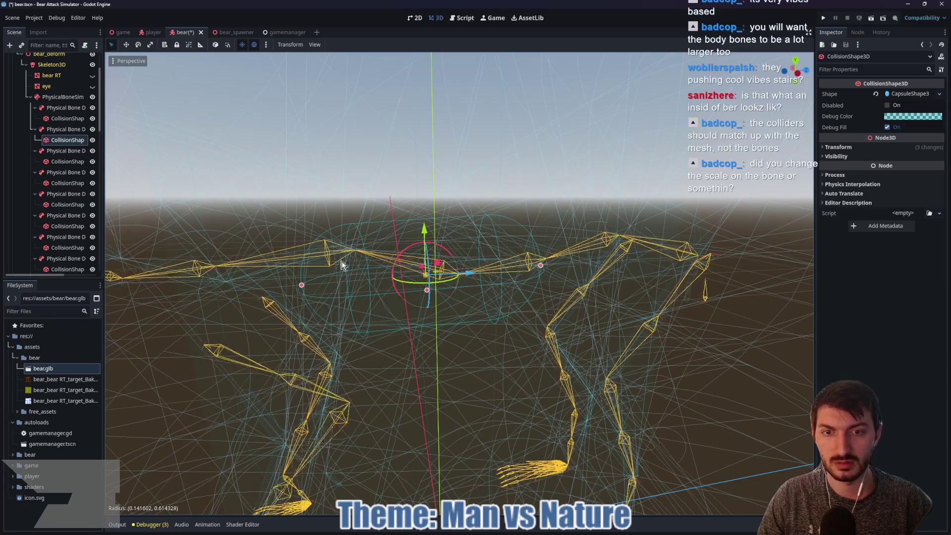
# Resize the front capsule near the head to about 0.55 height and widen it to fit the mesh
pyautogui.click(67, 161)
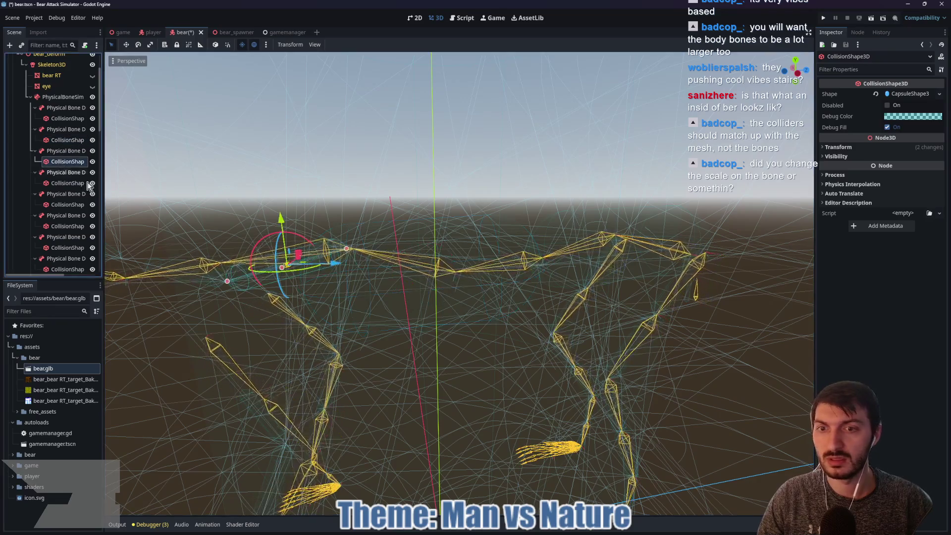
pyautogui.moveTo(350, 249)
pyautogui.mouseDown()
pyautogui.moveTo(299, 299)
pyautogui.moveTo(213, 322)
pyautogui.mouseUp()
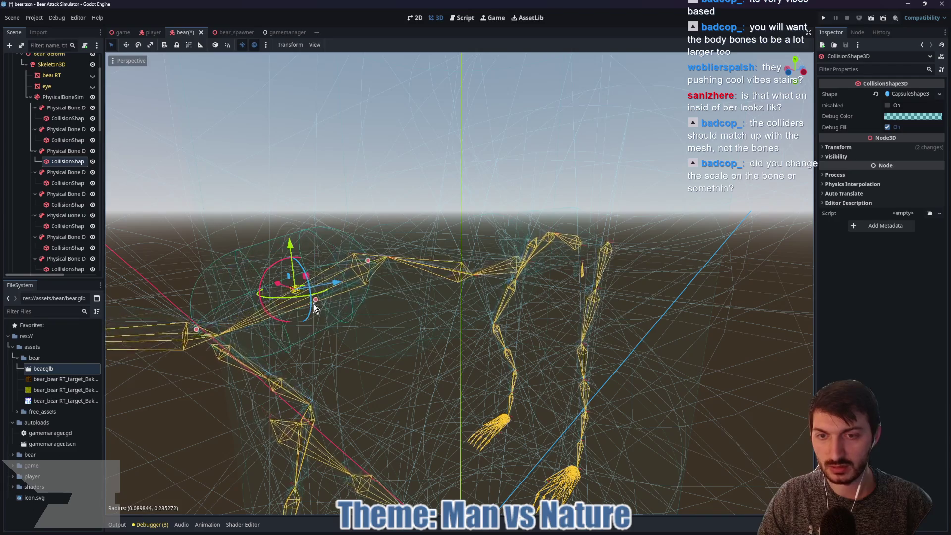
pyautogui.click(92, 75)
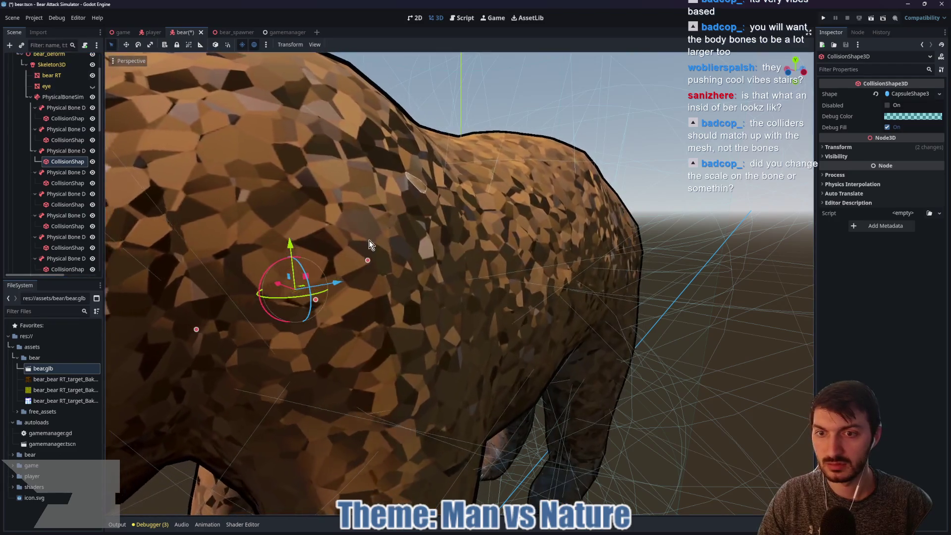
pyautogui.scroll(-3, 370, 240)
pyautogui.moveTo(417, 237); pyautogui.dragTo(402, 243)
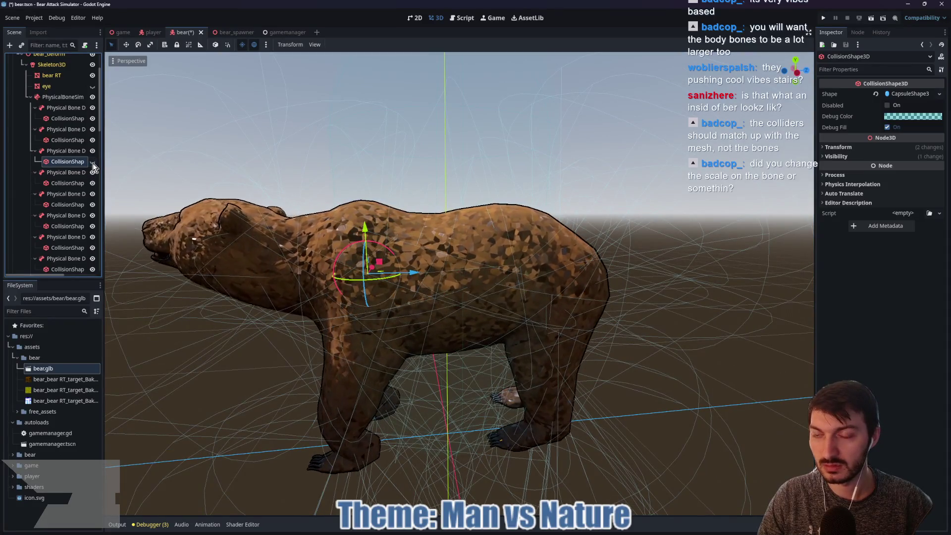
pyautogui.click(92, 76)
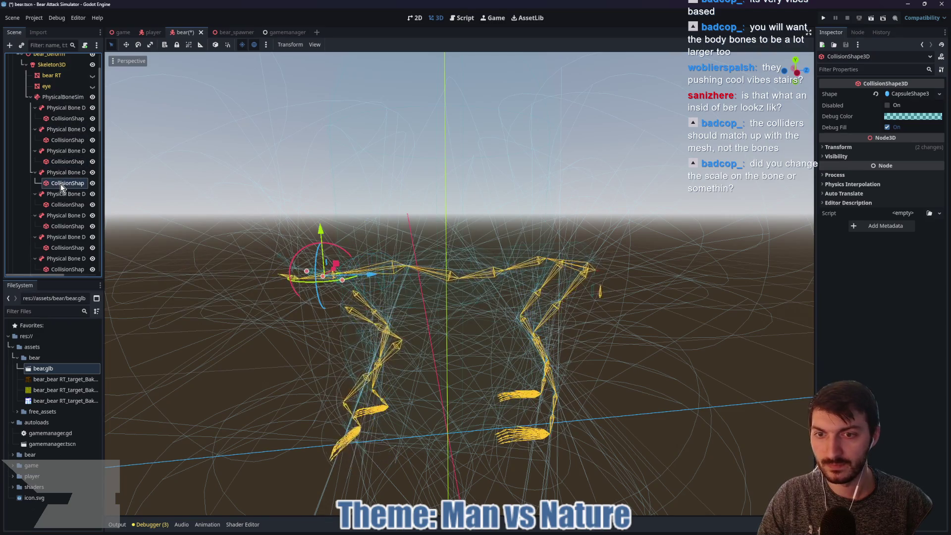
pyautogui.moveTo(289, 269); pyautogui.dragTo(229, 257)
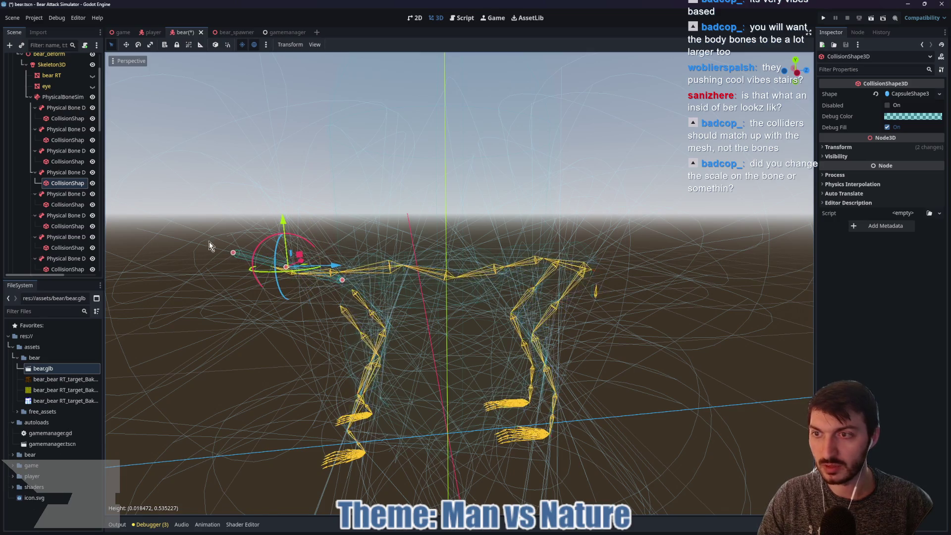
pyautogui.click(92, 76)
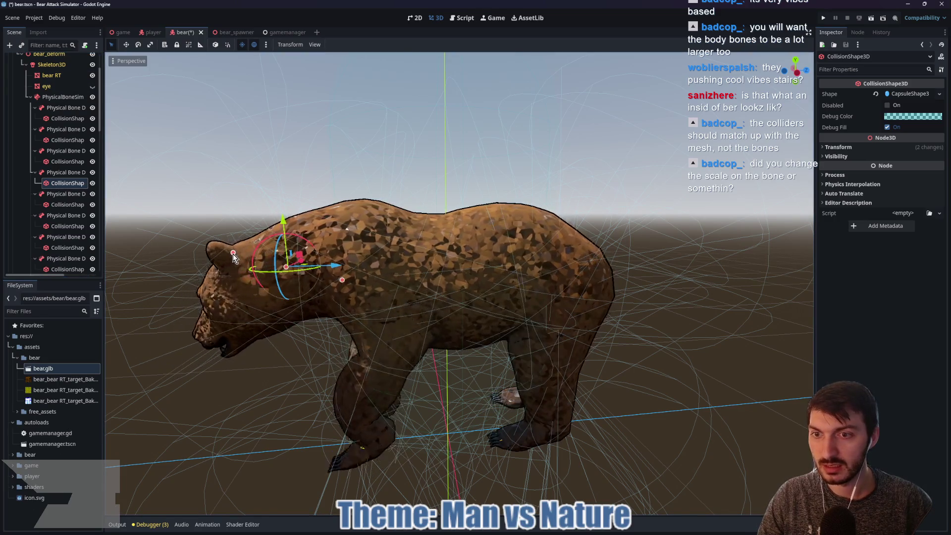
pyautogui.moveTo(286, 268)
pyautogui.mouseDown()
pyautogui.moveTo(308, 277)
pyautogui.moveTo(206, 291)
pyautogui.moveTo(321, 287)
pyautogui.moveTo(489, 322)
pyautogui.moveTo(561, 326)
pyautogui.moveTo(274, 292)
pyautogui.mouseUp()
pyautogui.scroll(-5, 473, 326)
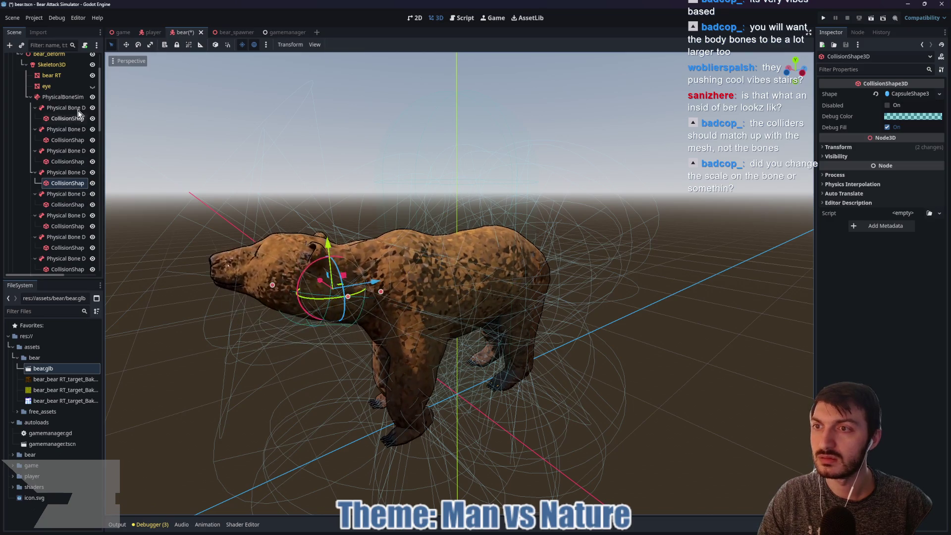
pyautogui.click(92, 76)
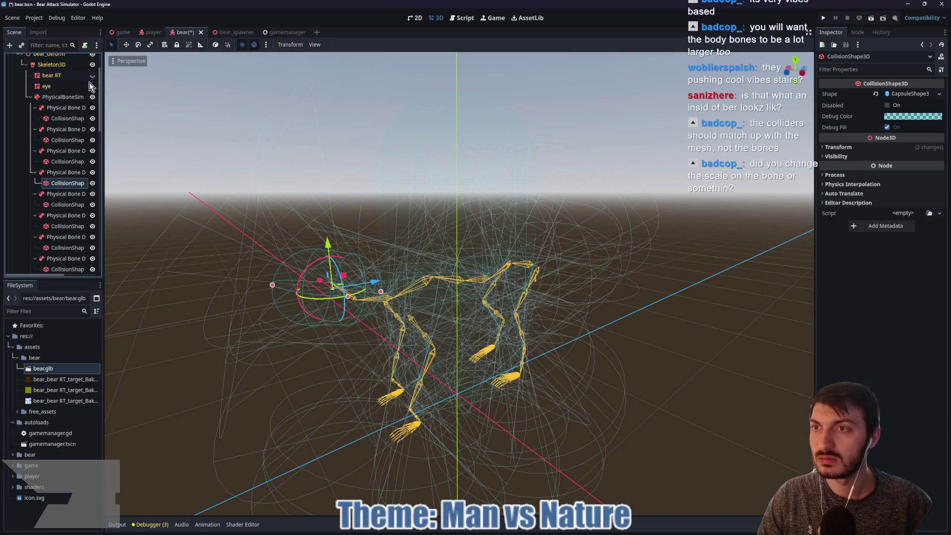
# Delete the extra DEF-spine_010 physical bone and confirm
pyautogui.click(67, 197)
pyautogui.moveTo(411, 254); pyautogui.dragTo(395, 231)
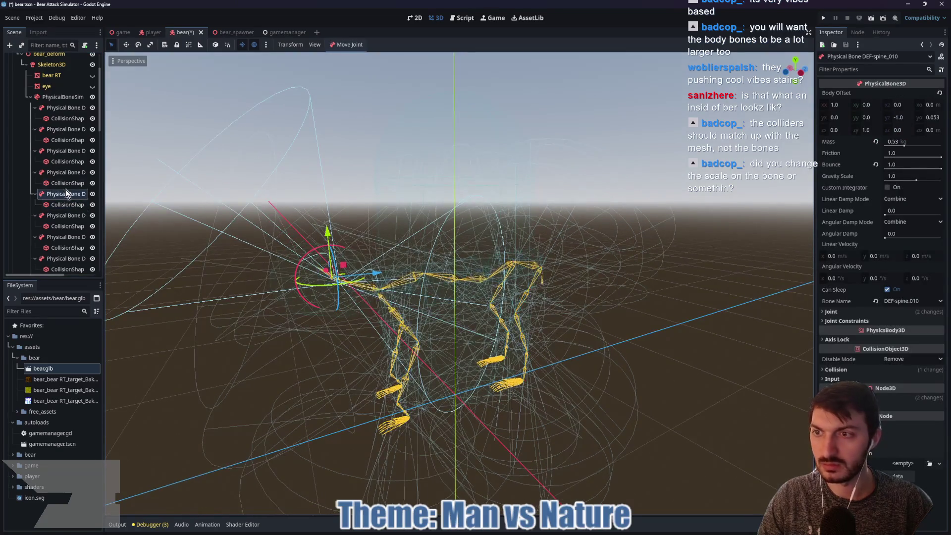
pyautogui.click(58, 173)
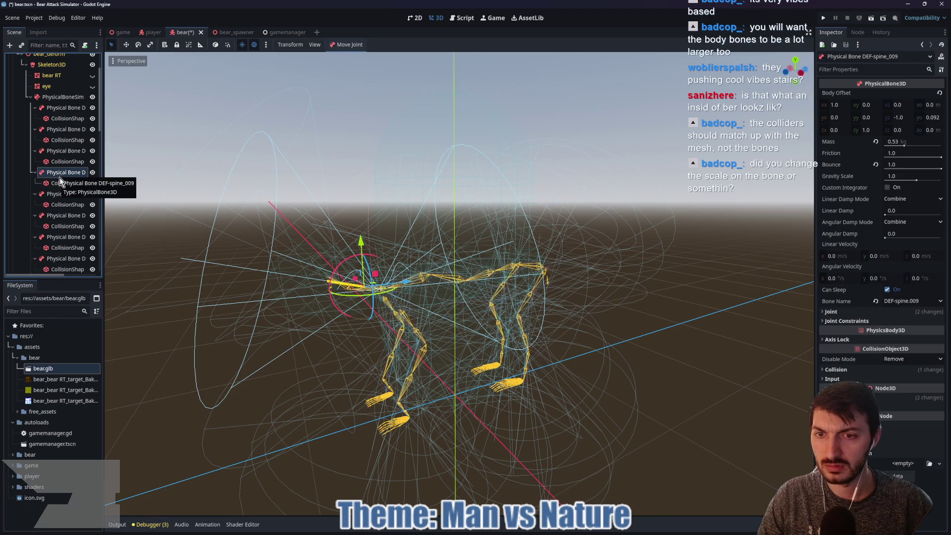
pyautogui.click(61, 183)
pyautogui.click(61, 206)
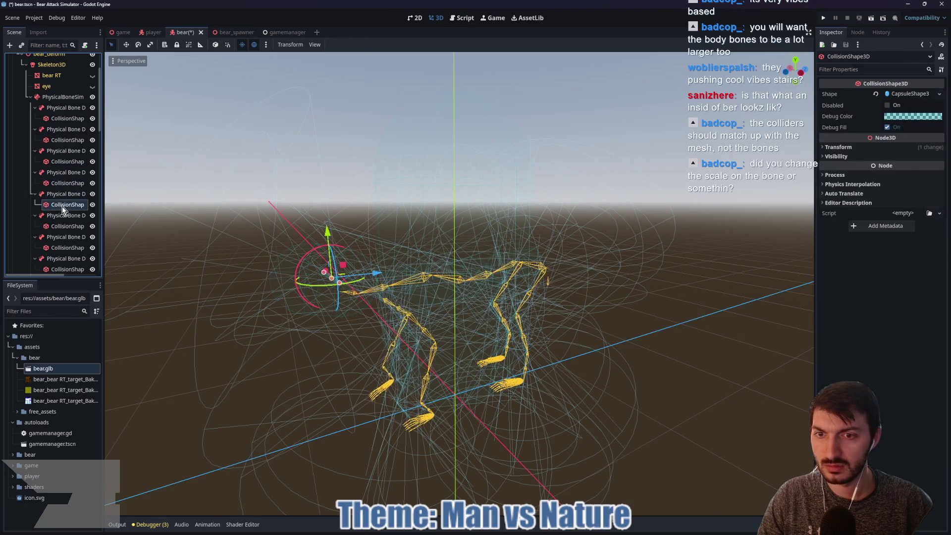
pyautogui.click(55, 197)
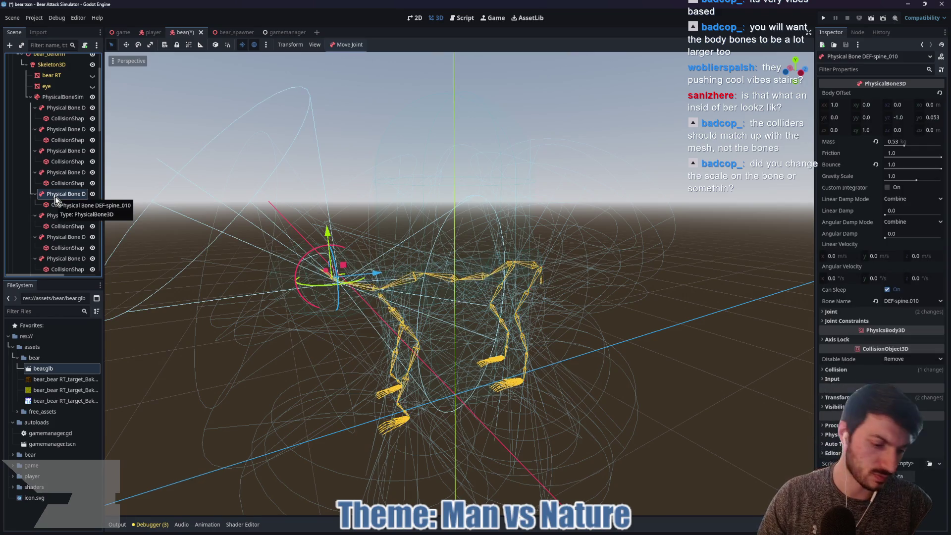
pyautogui.press('Delete')
pyautogui.click(441, 276)
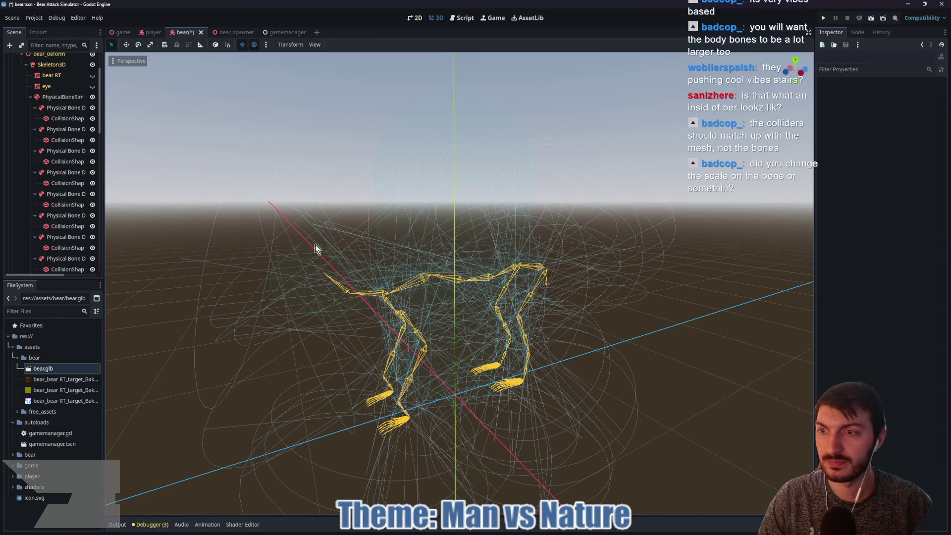
# Shorten the left thigh capsule and adjust its radius to fit the leg
pyautogui.click(63, 217)
pyautogui.moveTo(571, 304)
pyautogui.mouseDown()
pyautogui.moveTo(526, 312)
pyautogui.moveTo(463, 350)
pyautogui.moveTo(501, 340)
pyautogui.mouseUp()
pyautogui.scroll(5, 574, 344)
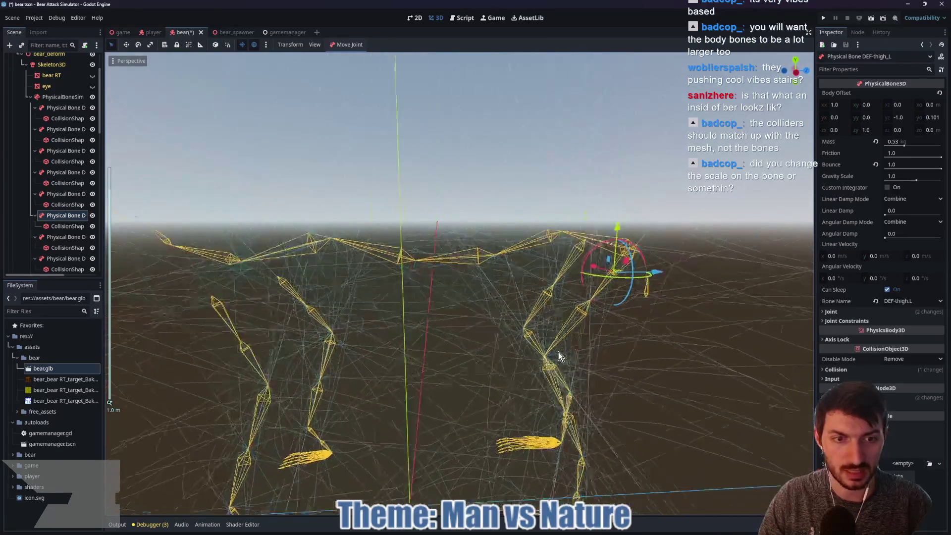
pyautogui.moveTo(559, 356); pyautogui.dragTo(509, 358)
pyautogui.click(67, 226)
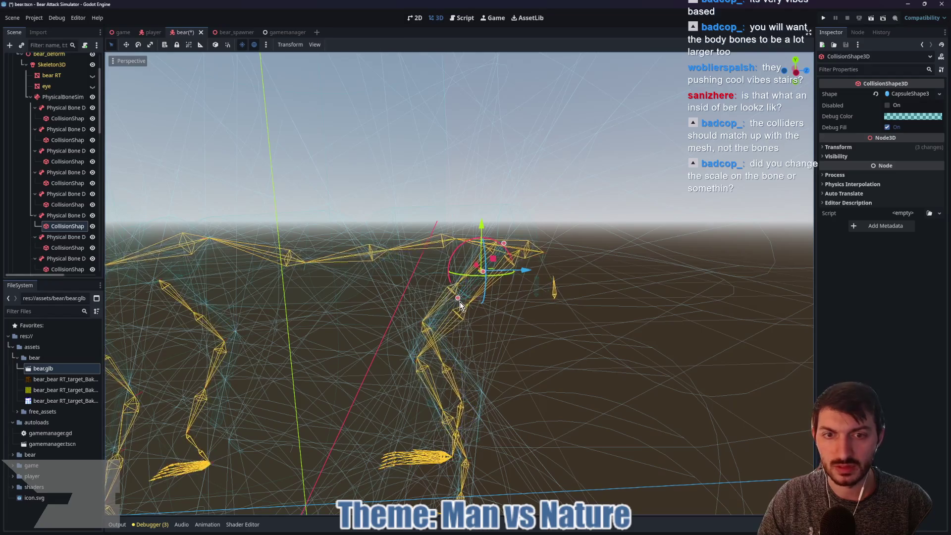
pyautogui.moveTo(460, 302); pyautogui.dragTo(408, 373)
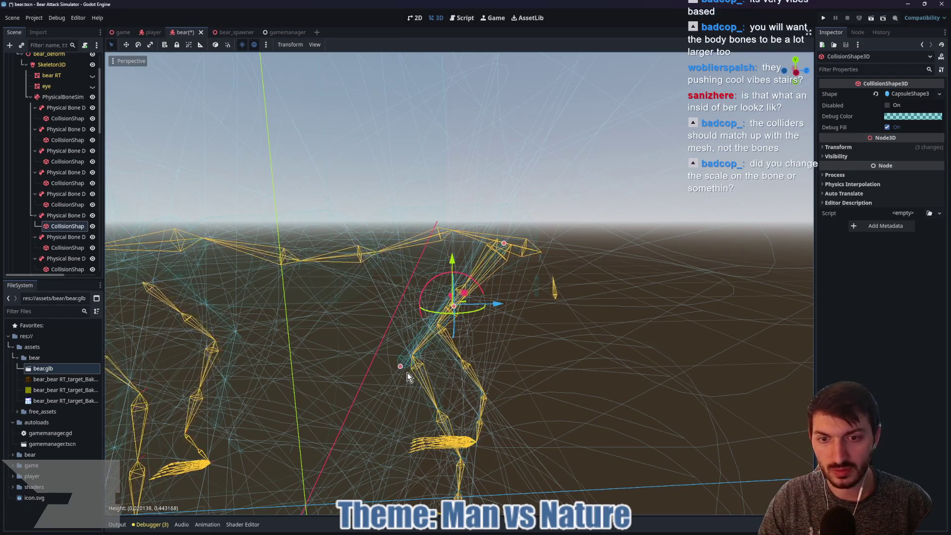
pyautogui.moveTo(454, 306); pyautogui.dragTo(460, 313)
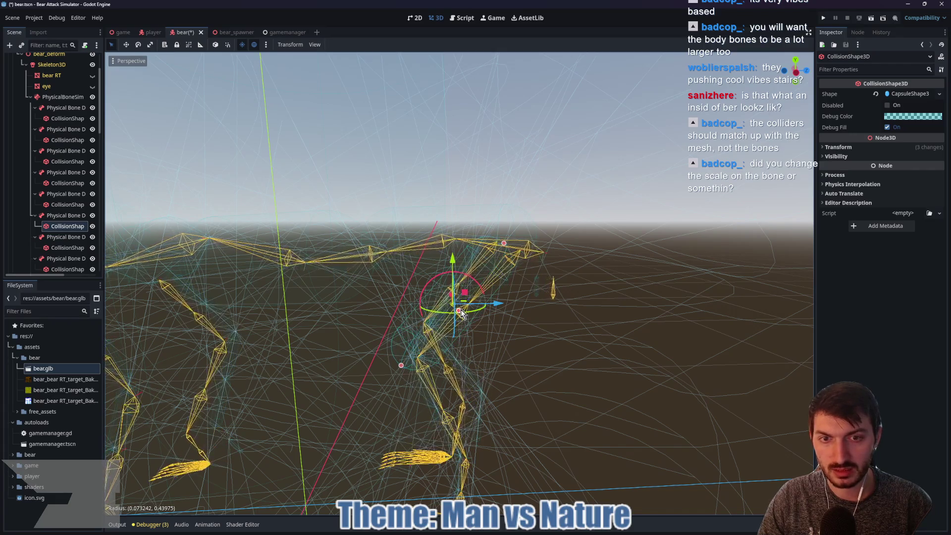
# Delete the extra DEF-thigh_L_001 and DEF-shin_L_001 physical bones
pyautogui.click(67, 237)
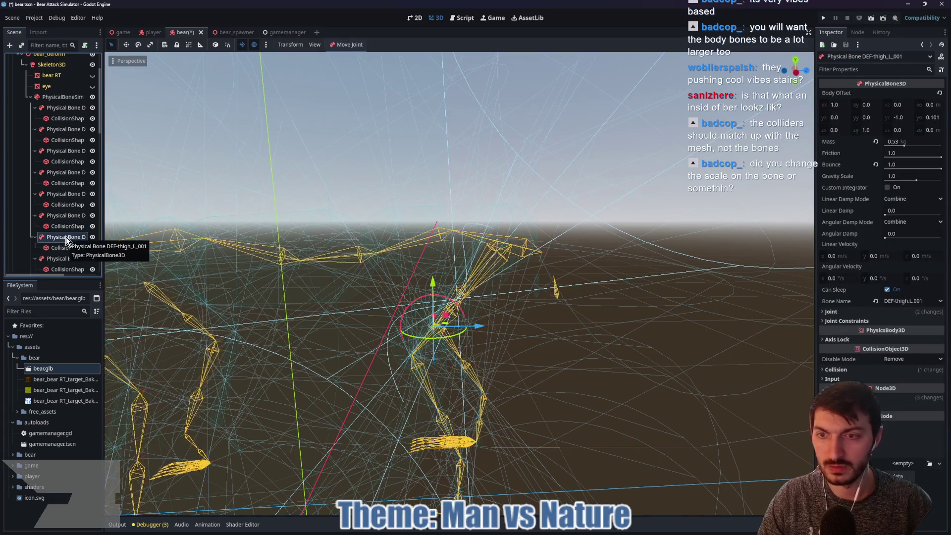
pyautogui.press('Delete')
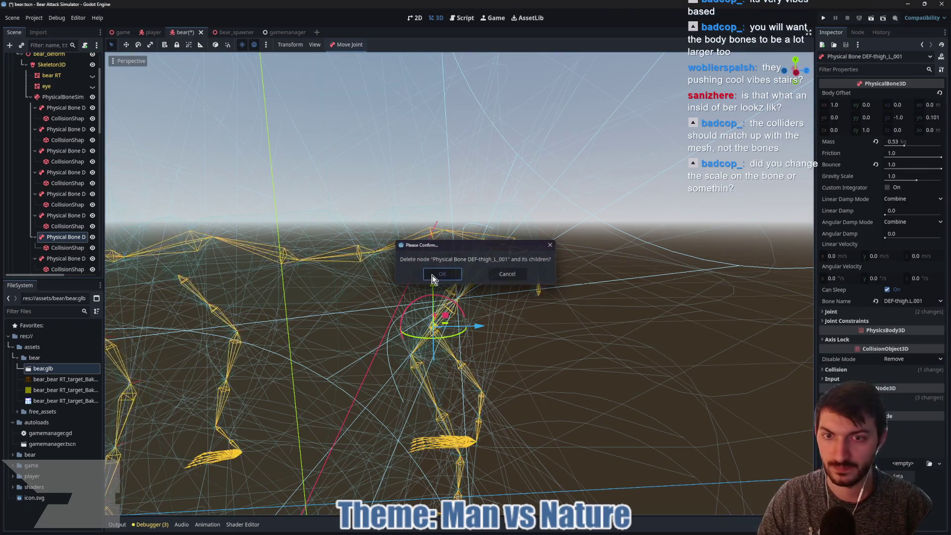
pyautogui.click(432, 276)
pyautogui.click(74, 247)
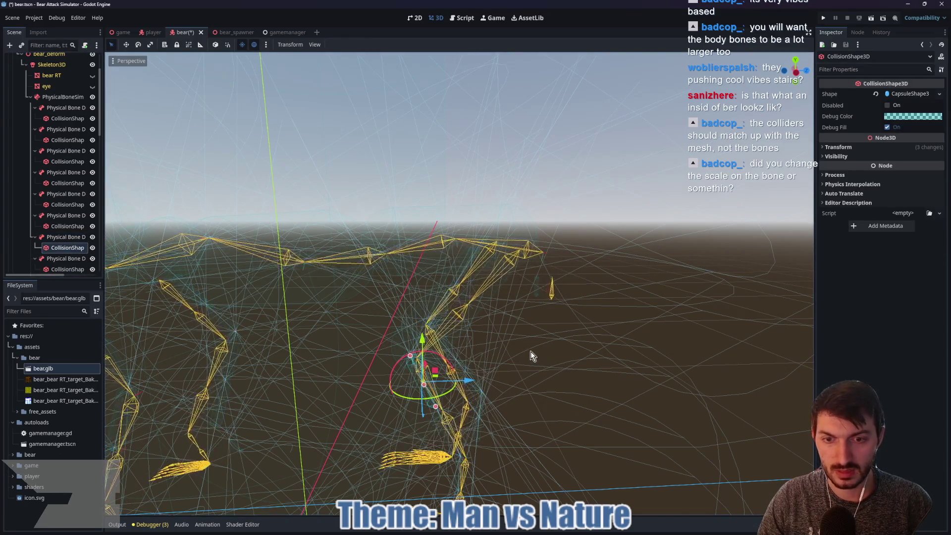
pyautogui.moveTo(531, 355)
pyautogui.mouseDown()
pyautogui.moveTo(509, 325)
pyautogui.moveTo(487, 346)
pyautogui.mouseUp()
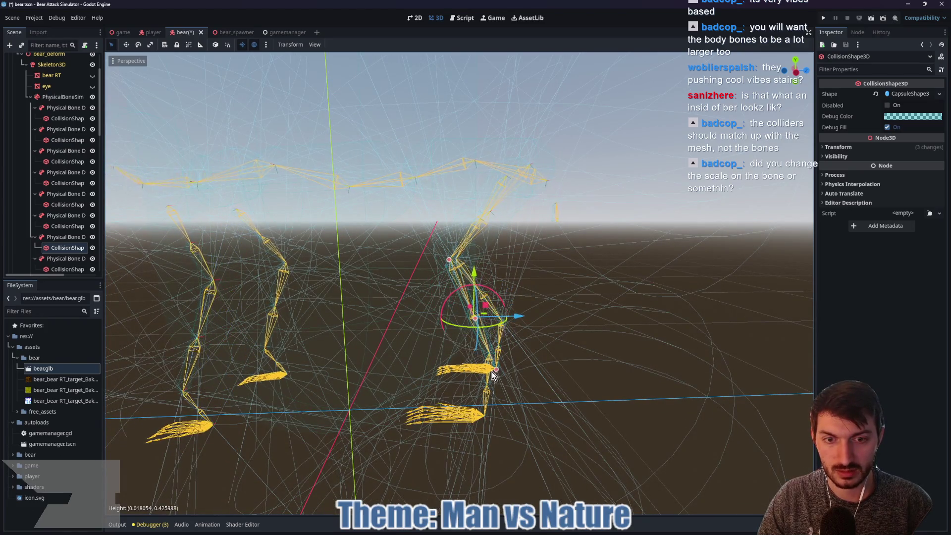
pyautogui.moveTo(470, 320)
pyautogui.mouseDown()
pyautogui.moveTo(597, 324)
pyautogui.moveTo(474, 312)
pyautogui.moveTo(484, 313)
pyautogui.mouseUp()
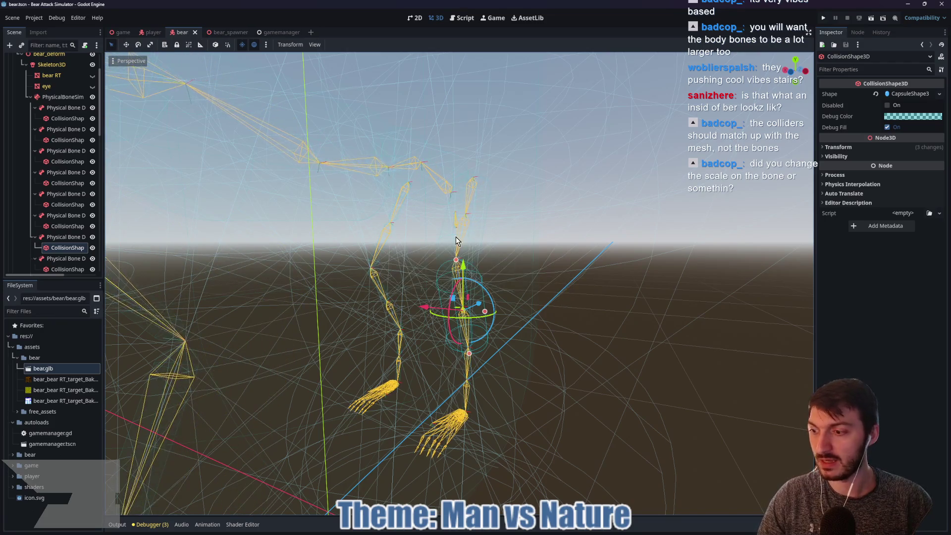
pyautogui.click(61, 259)
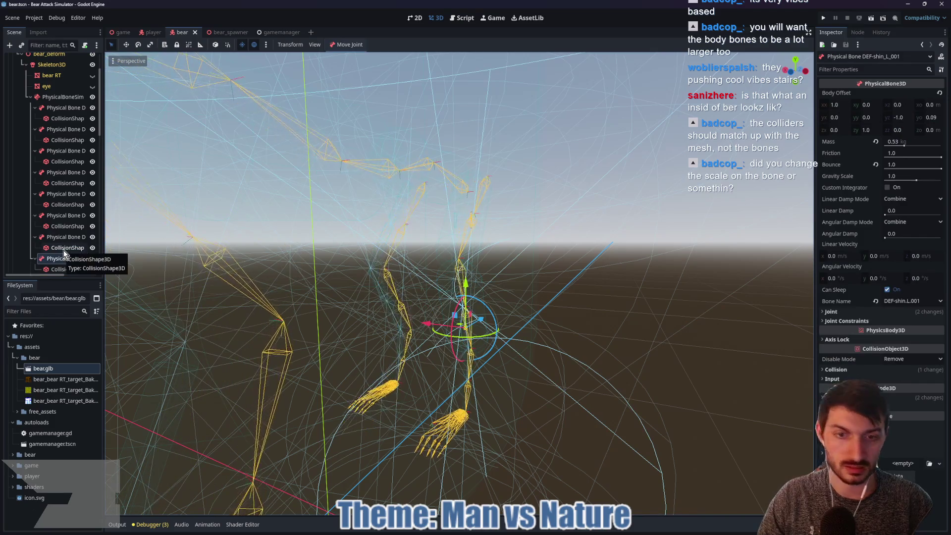
pyautogui.press('Delete')
pyautogui.press('Return')
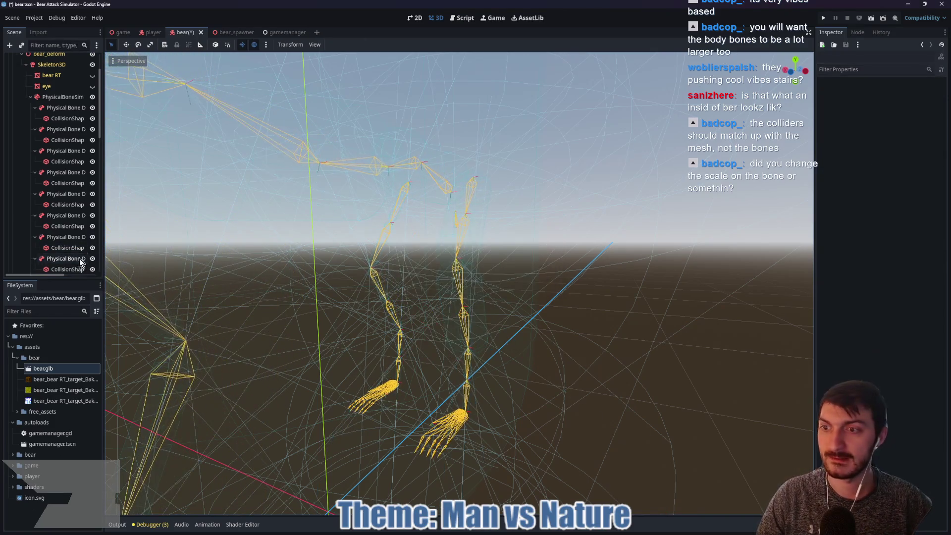
# Delete the DEF-foot_L physical bone and confirm
pyautogui.click(69, 260)
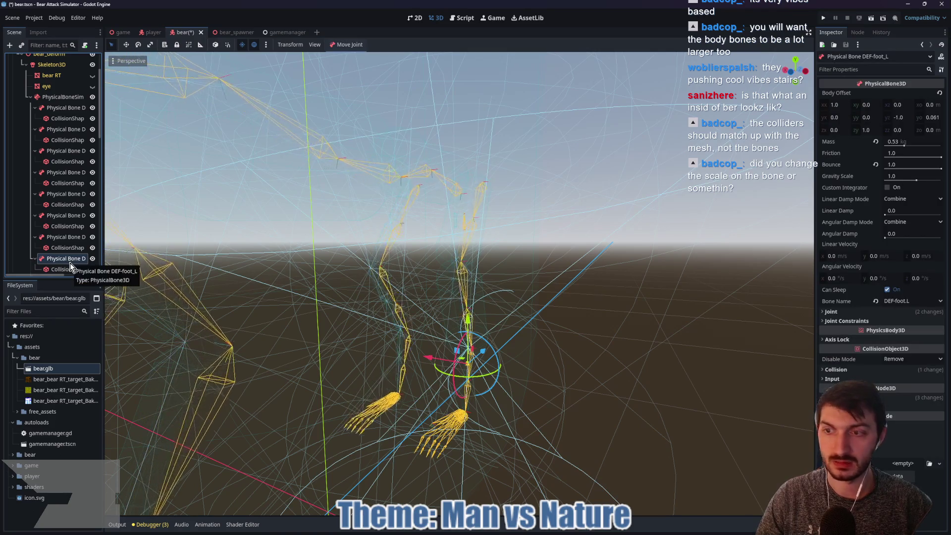
pyautogui.press('Delete')
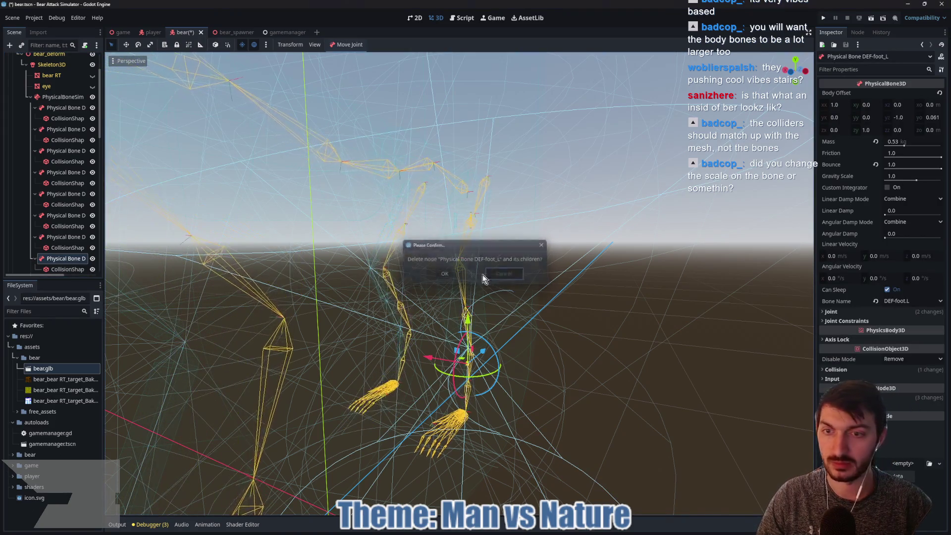
pyautogui.press('Escape')
pyautogui.click(70, 269)
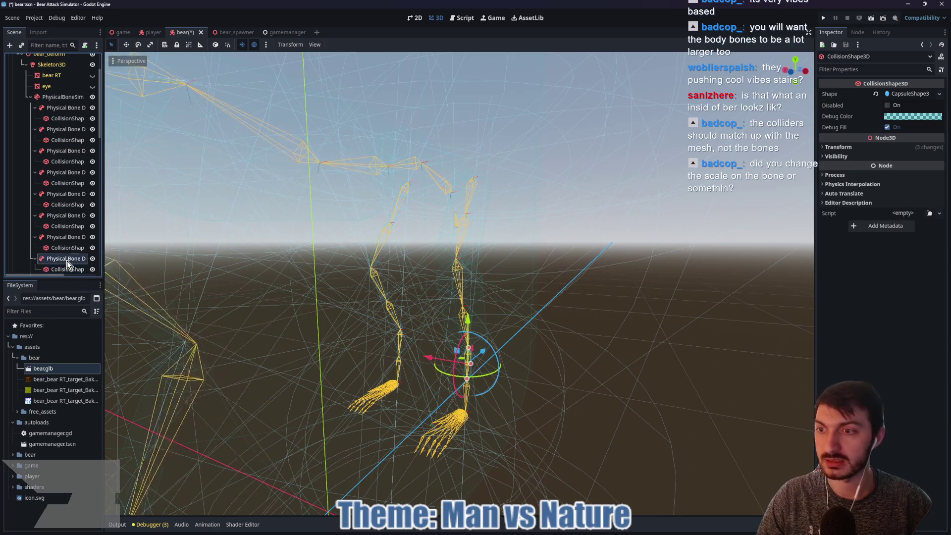
pyautogui.click(67, 259)
pyautogui.press('Delete')
pyautogui.click(445, 275)
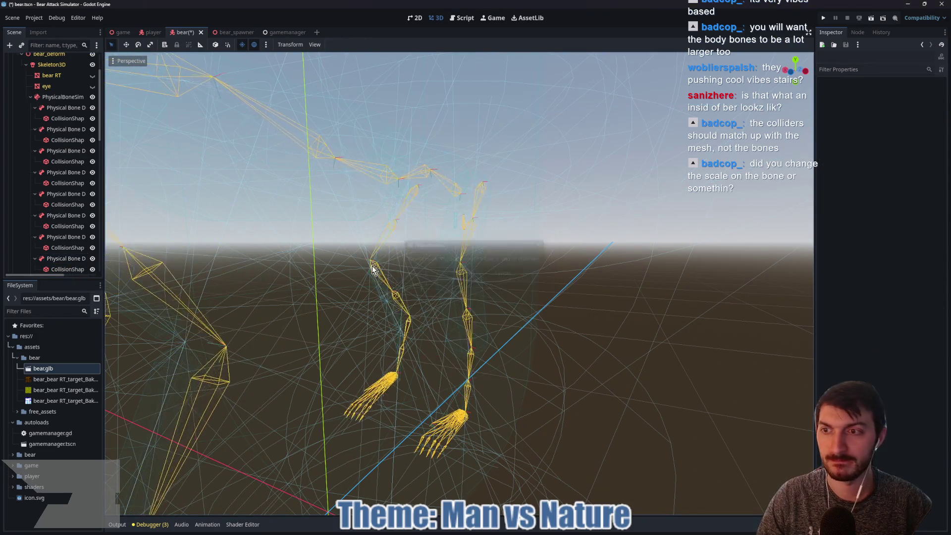
# Resize the DEF-foot_L_001 capsule to about 0.12 radius and 0.14 height
pyautogui.click(58, 232)
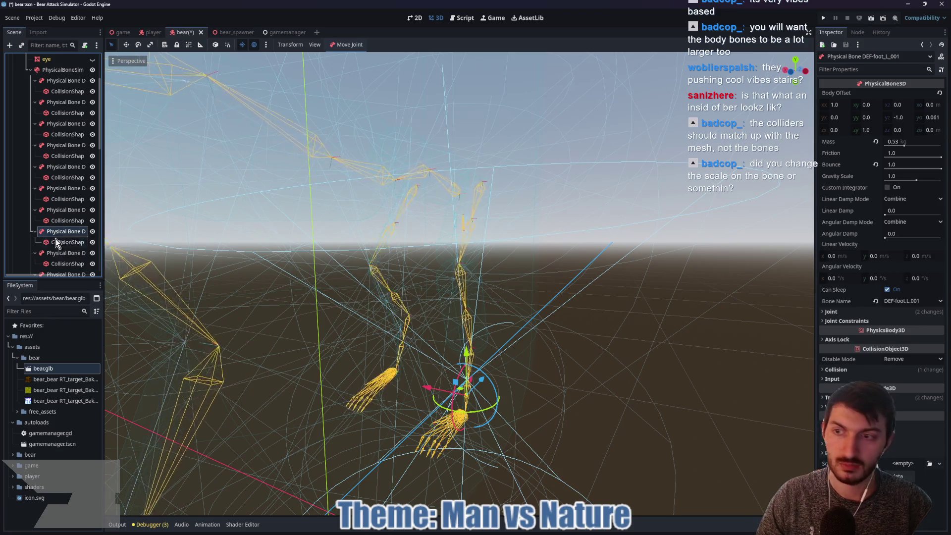
pyautogui.click(56, 241)
pyautogui.moveTo(493, 246)
pyautogui.mouseDown()
pyautogui.moveTo(440, 221)
pyautogui.moveTo(444, 254)
pyautogui.mouseUp()
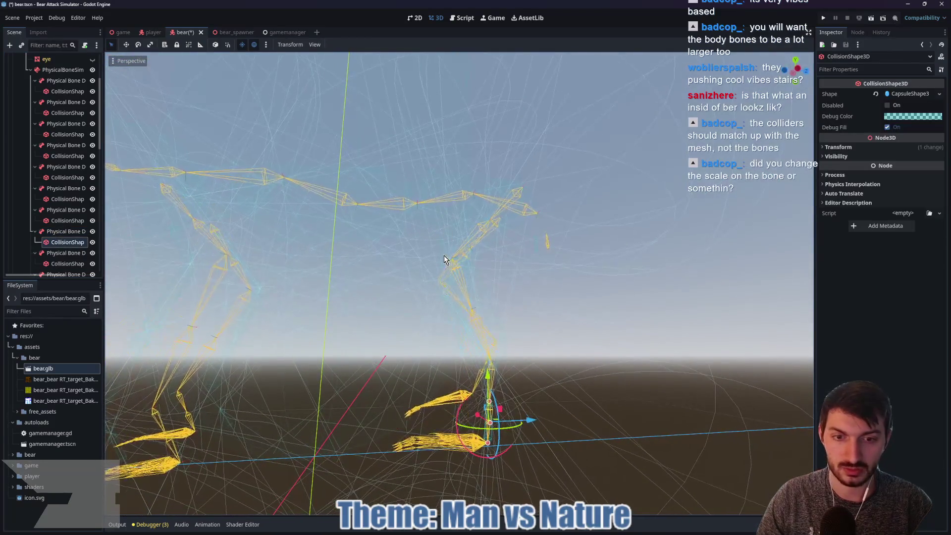
pyautogui.moveTo(492, 423); pyautogui.dragTo(496, 432)
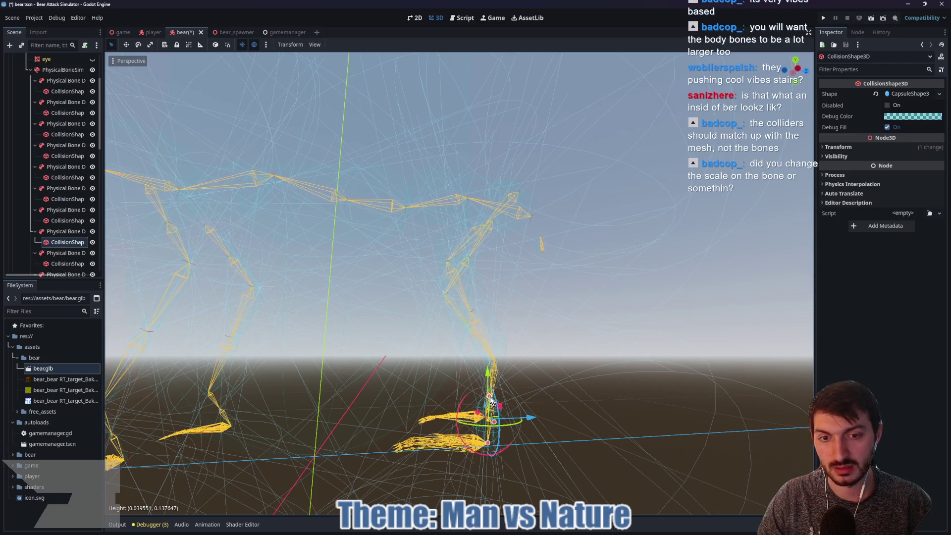
pyautogui.moveTo(488, 442); pyautogui.dragTo(489, 448)
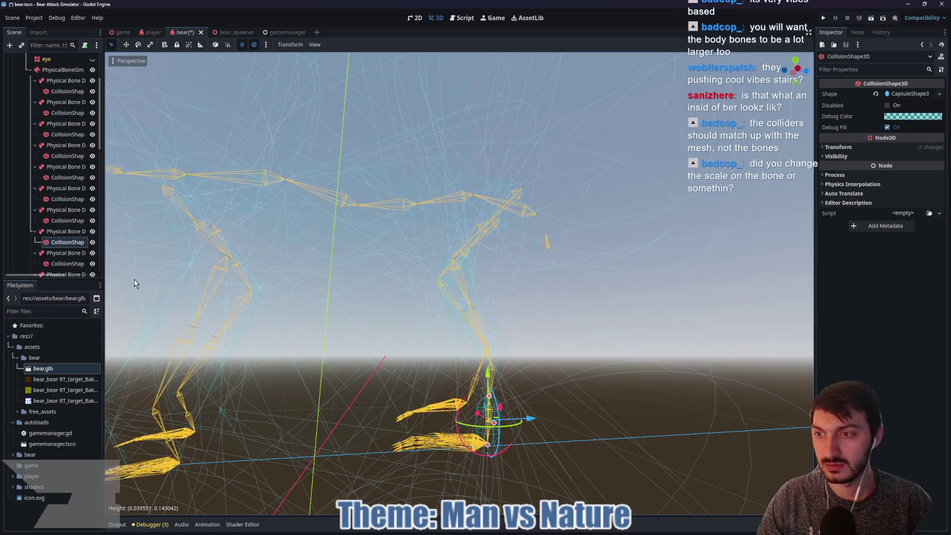
# Resize the right thigh capsule's height and radius to fit the bear's leg
pyautogui.click(61, 253)
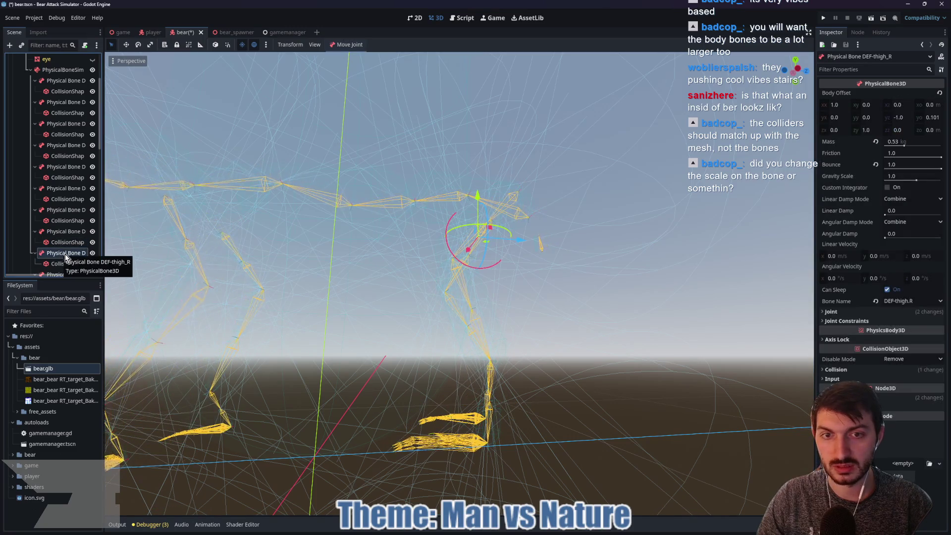
pyautogui.moveTo(432, 315)
pyautogui.mouseDown()
pyautogui.moveTo(446, 384)
pyautogui.moveTo(227, 359)
pyautogui.moveTo(170, 364)
pyautogui.moveTo(388, 335)
pyautogui.mouseUp()
pyautogui.scroll(-2, 64, 242)
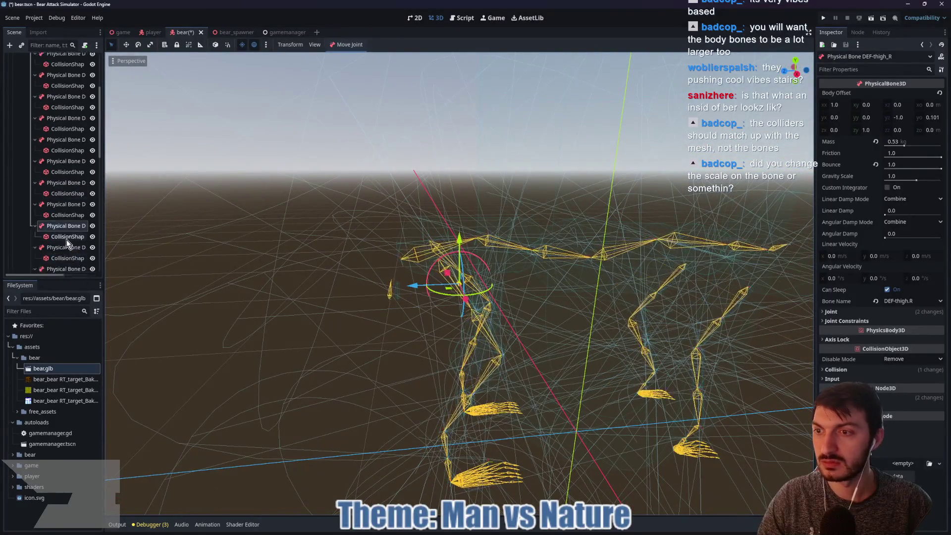
pyautogui.click(70, 210)
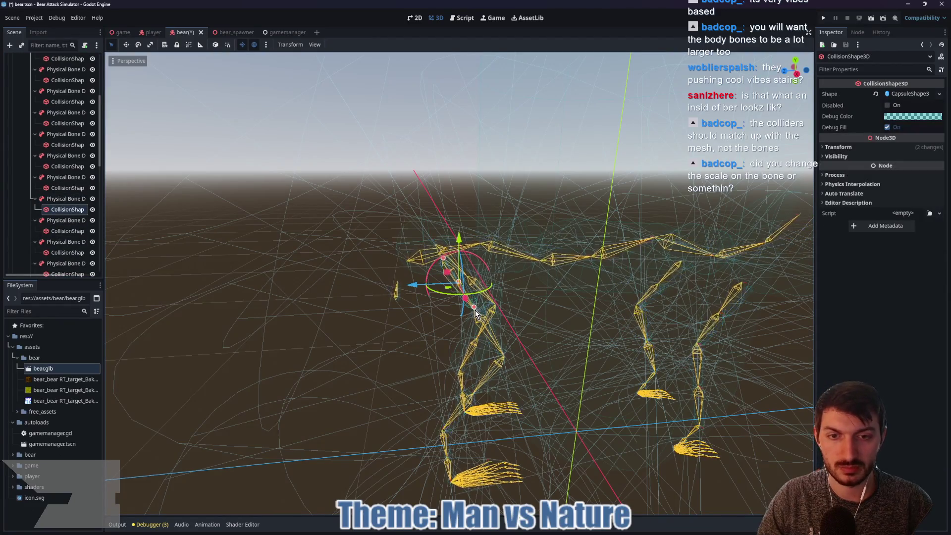
pyautogui.moveTo(474, 311)
pyautogui.mouseDown()
pyautogui.moveTo(516, 363)
pyautogui.moveTo(513, 351)
pyautogui.moveTo(545, 324)
pyautogui.mouseUp()
pyautogui.moveTo(468, 310); pyautogui.dragTo(487, 316)
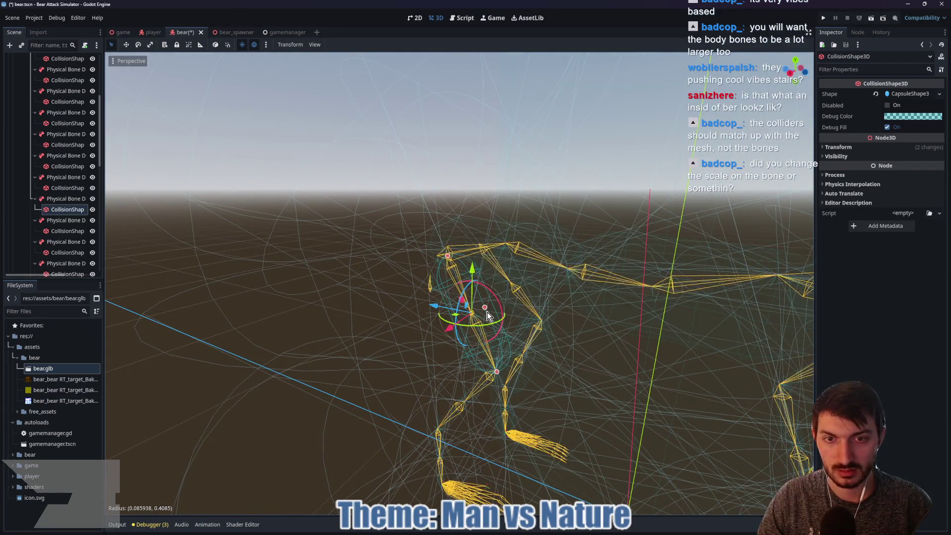
# Delete the extra DEF-thigh_R_001 physical bone
pyautogui.click(67, 220)
pyautogui.press('Delete')
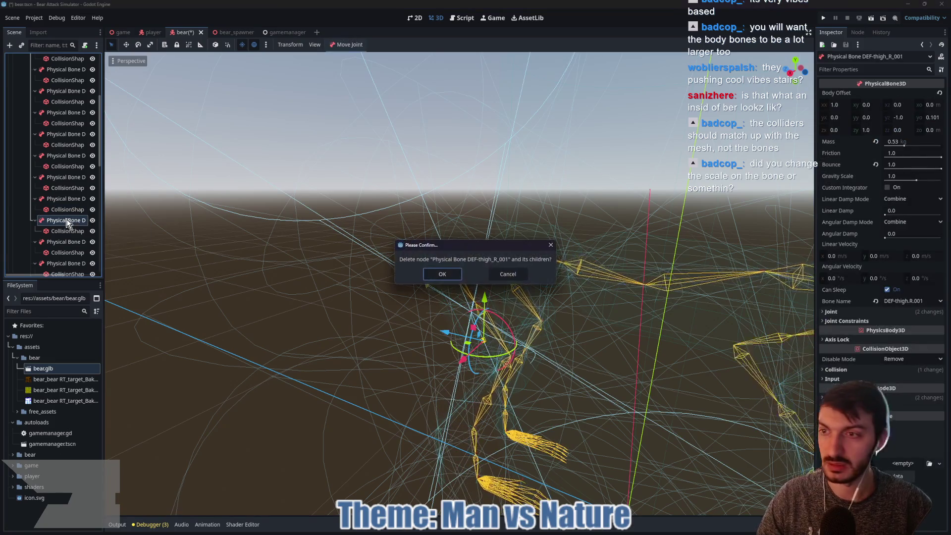
pyautogui.click(430, 274)
# Inspect the next collision shape's configuration warning and transform values
pyautogui.click(66, 220)
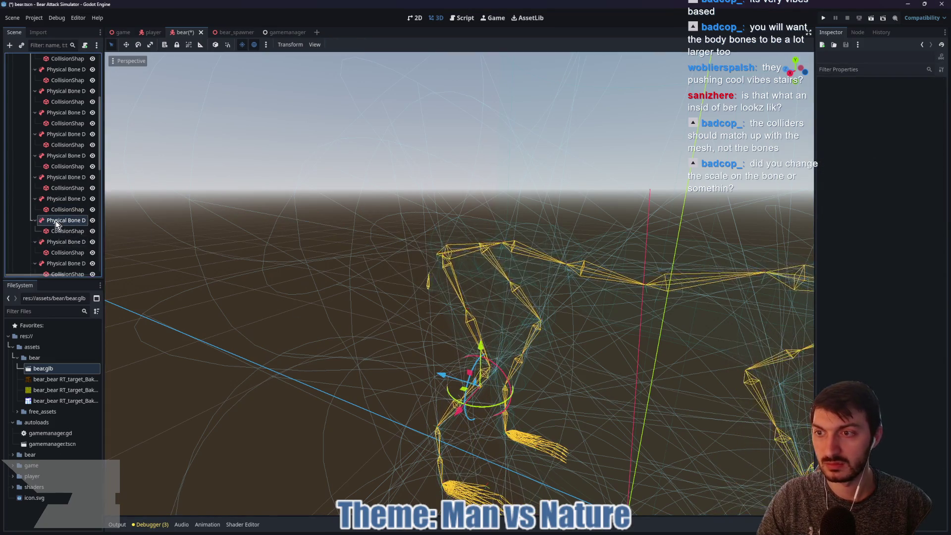
pyautogui.click(67, 230)
pyautogui.moveTo(132, 308); pyautogui.dragTo(372, 337)
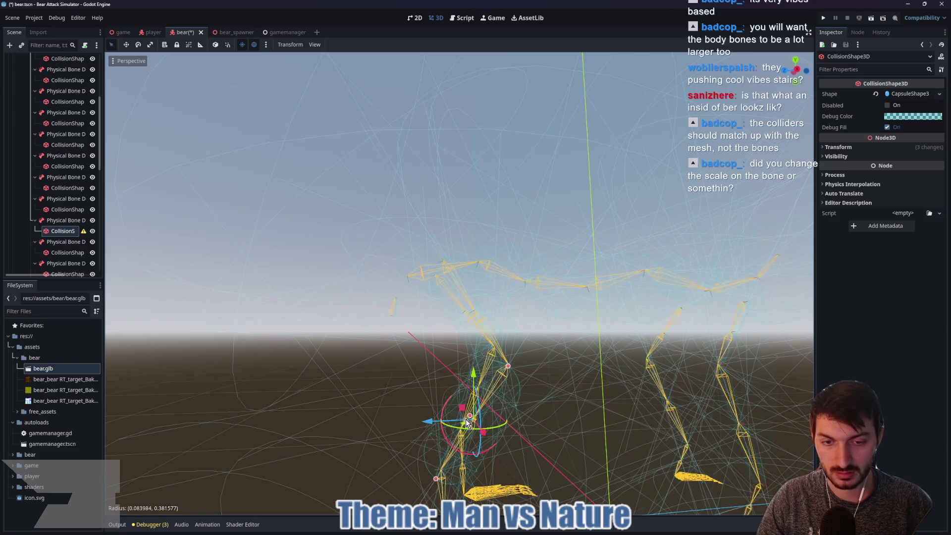
pyautogui.click(83, 232)
pyautogui.click(183, 263)
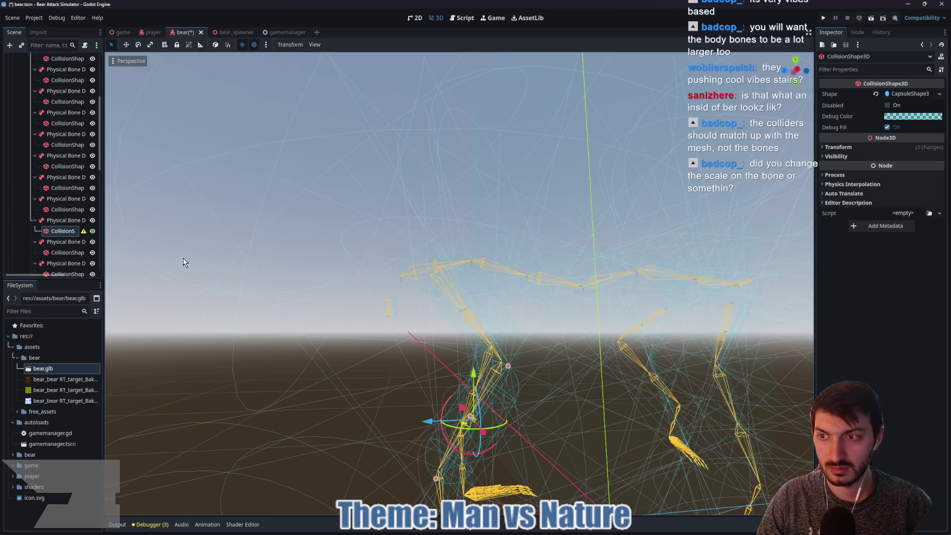
pyautogui.click(870, 147)
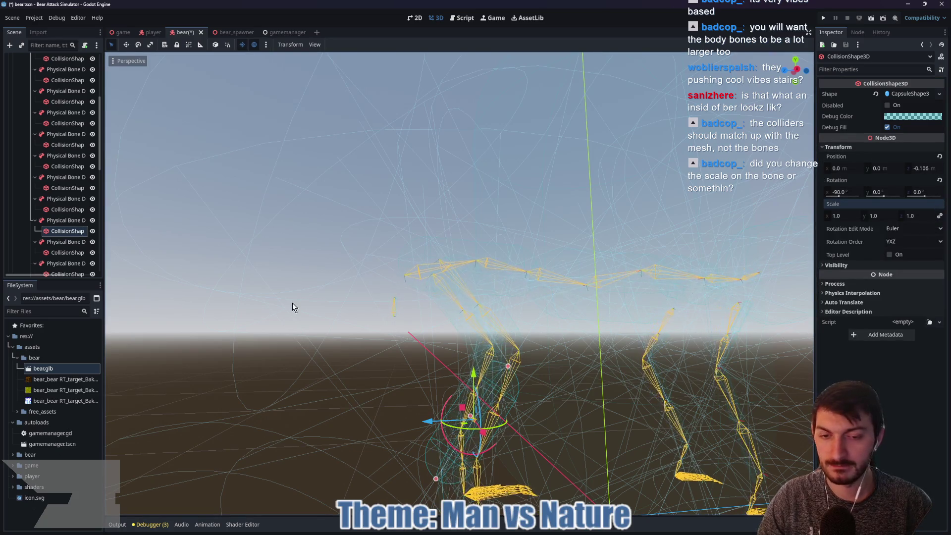
# Delete the extra DEF-shin_R_001 physical bone
pyautogui.click(57, 242)
pyautogui.scroll(-3, 427, 319)
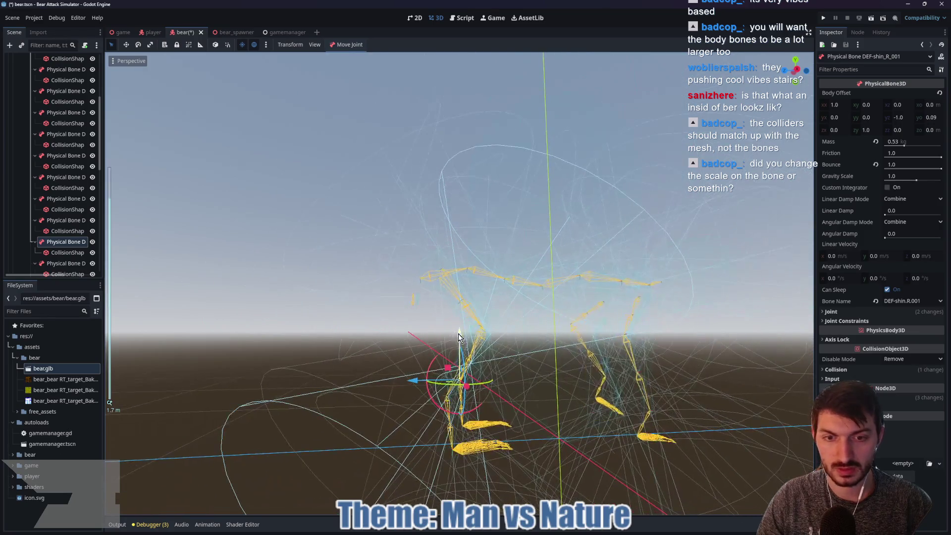
pyautogui.click(76, 255)
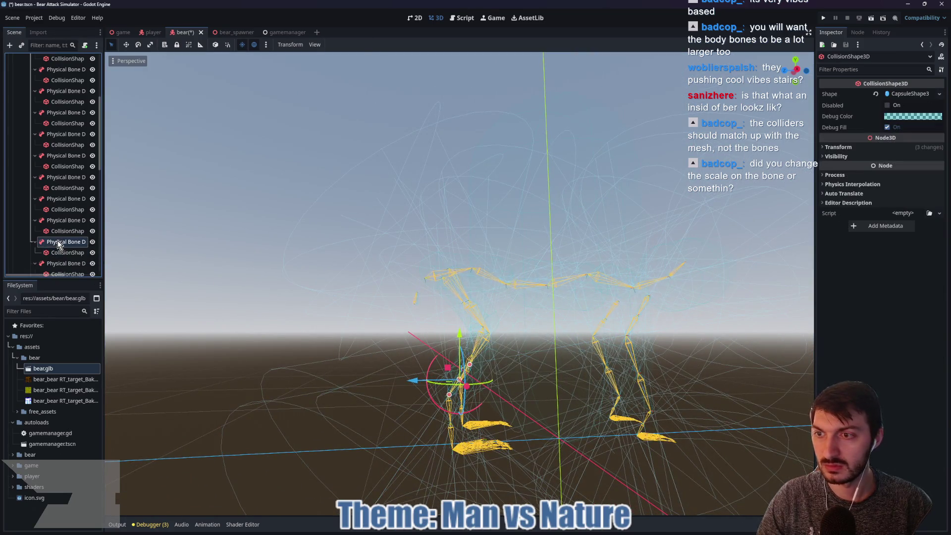
pyautogui.click(58, 242)
pyautogui.press('Delete')
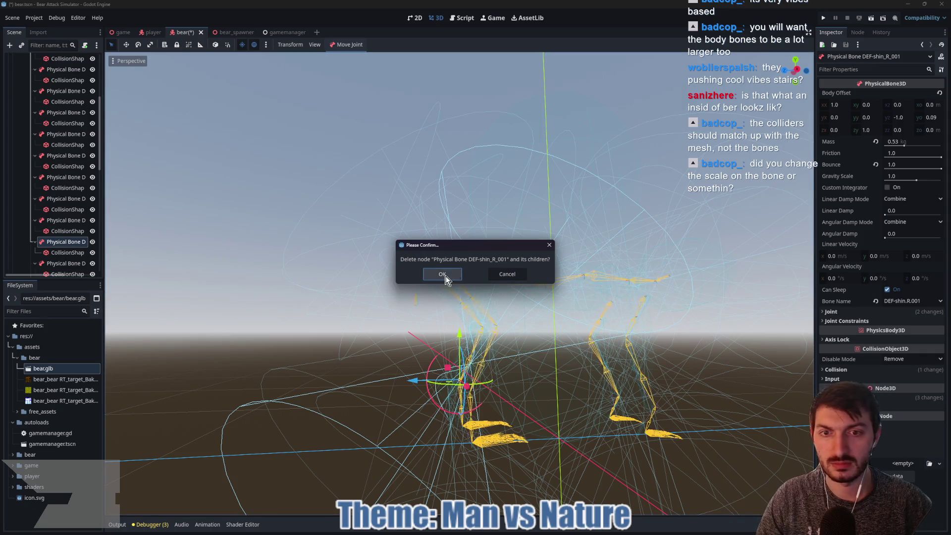
pyautogui.click(442, 276)
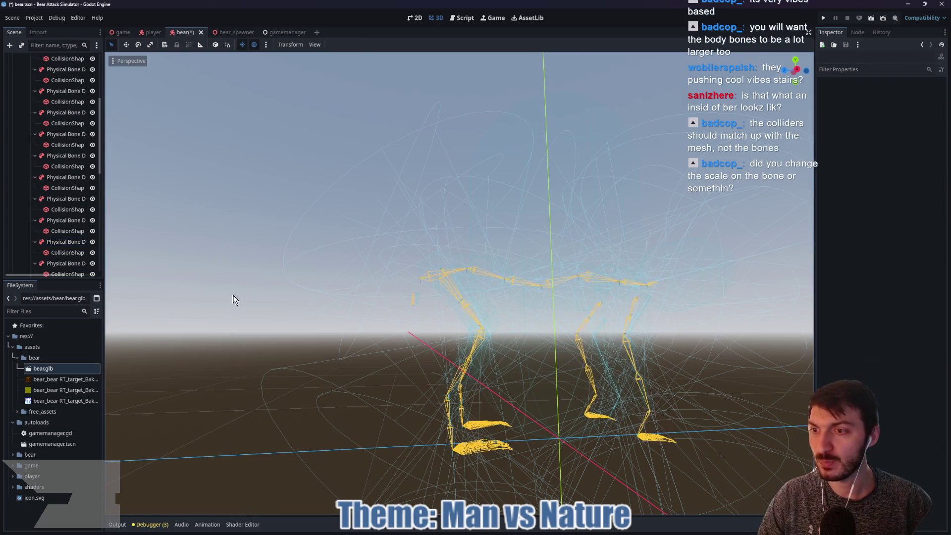
# Inspect the DEF-foot_R collision shape from above
pyautogui.click(63, 243)
pyautogui.scroll(3, 461, 377)
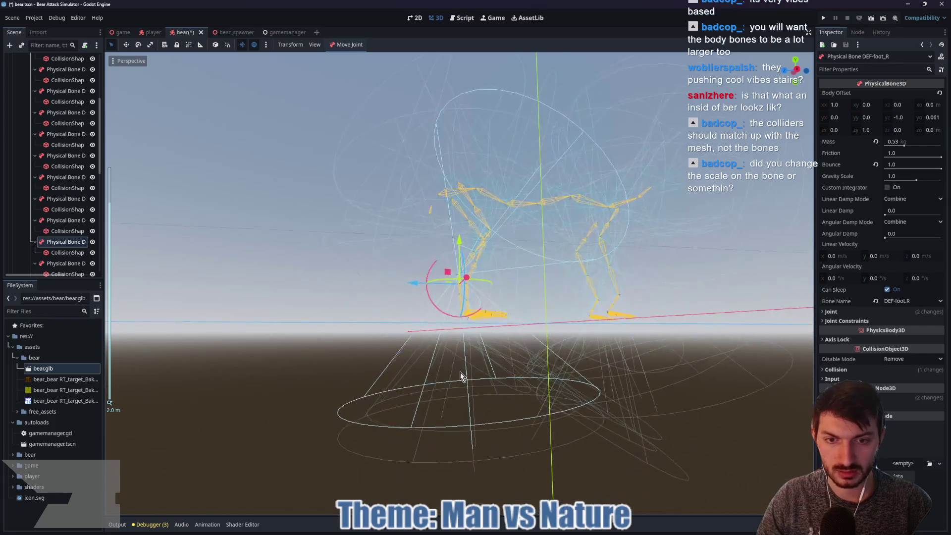
pyautogui.click(69, 252)
pyautogui.scroll(5, 479, 276)
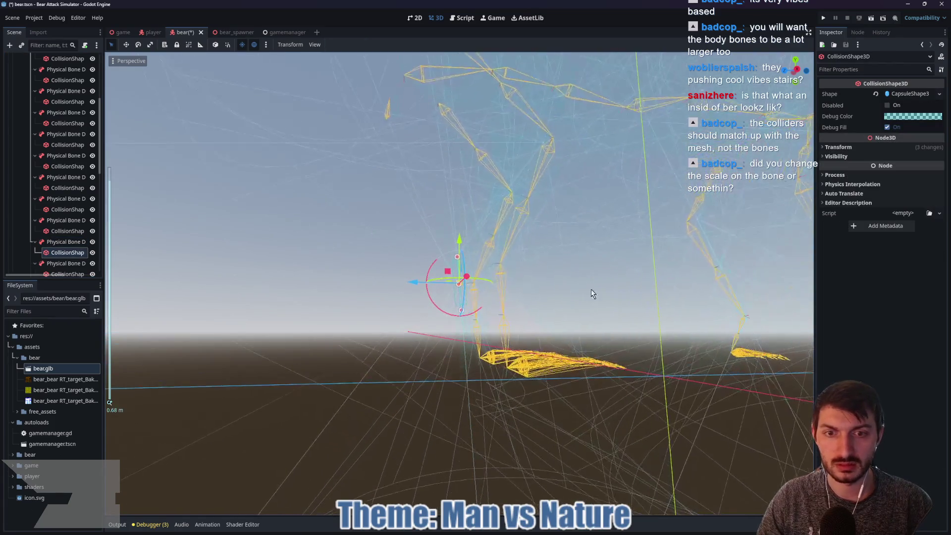
pyautogui.moveTo(604, 283); pyautogui.dragTo(554, 314)
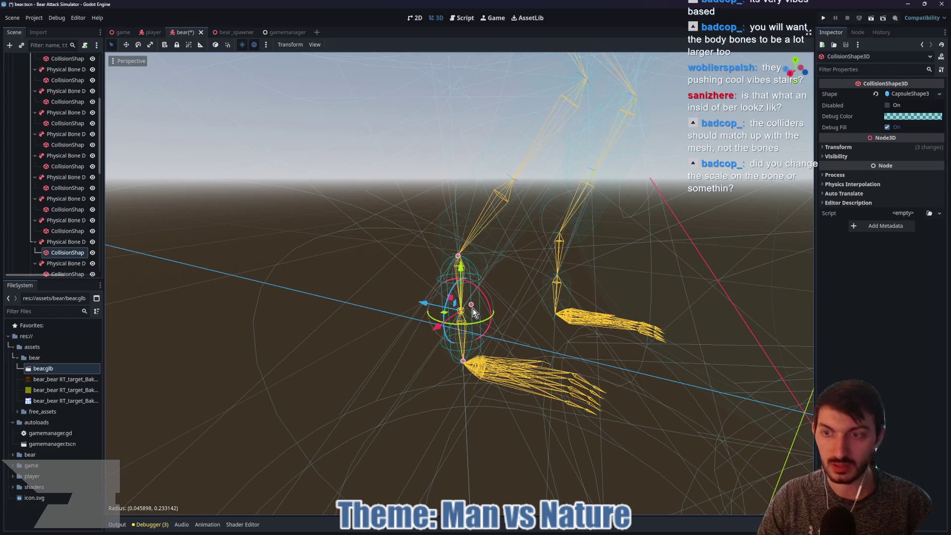
# Delete the extra DEF-foot_R_001 physical bone
pyautogui.click(63, 263)
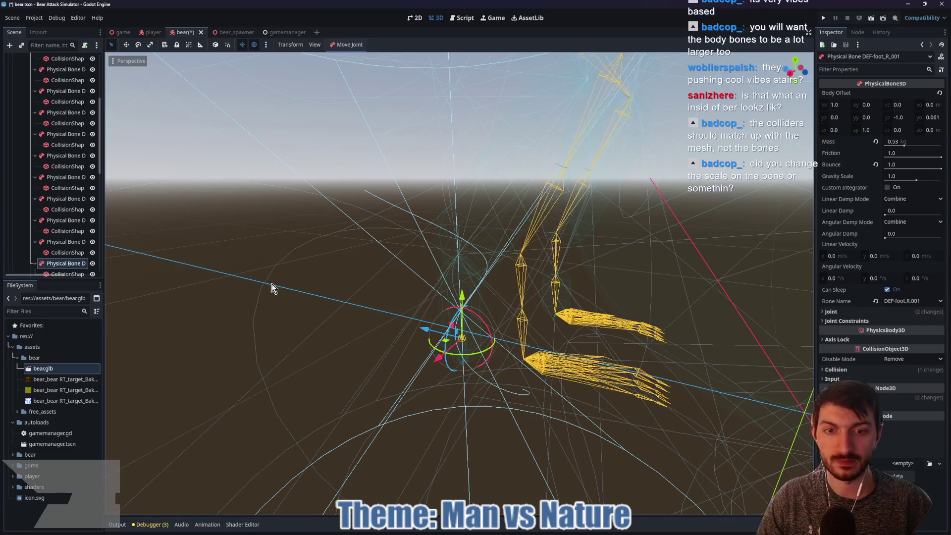
pyautogui.scroll(-2, 65, 262)
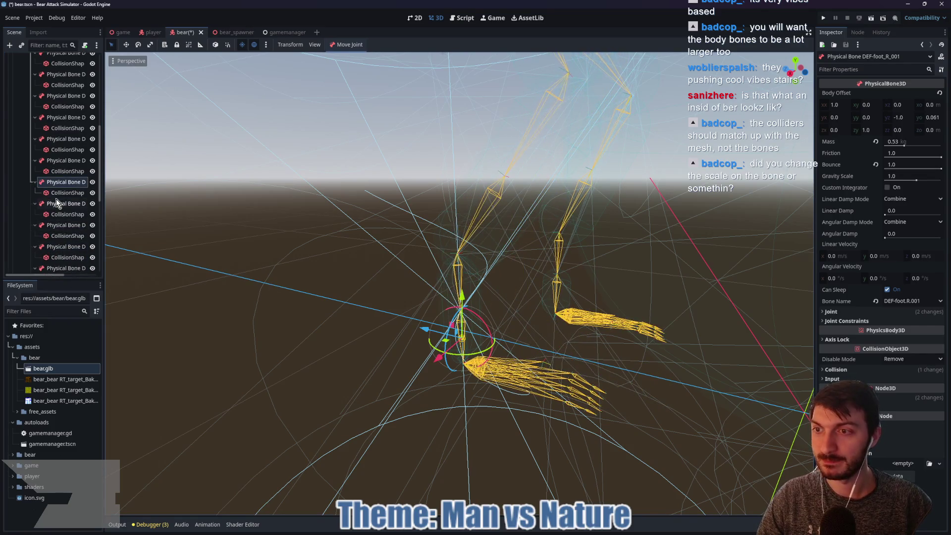
pyautogui.click(53, 185)
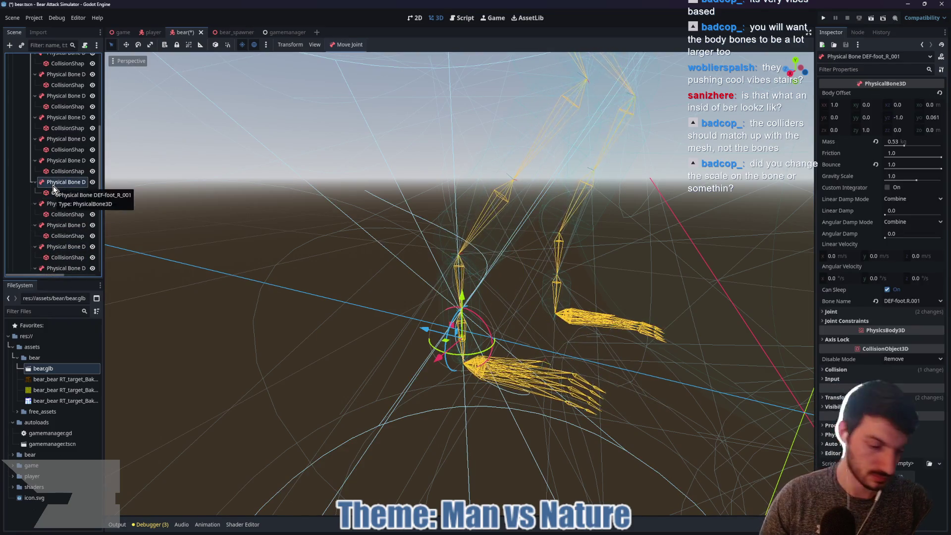
pyautogui.press('Delete')
pyautogui.click(441, 297)
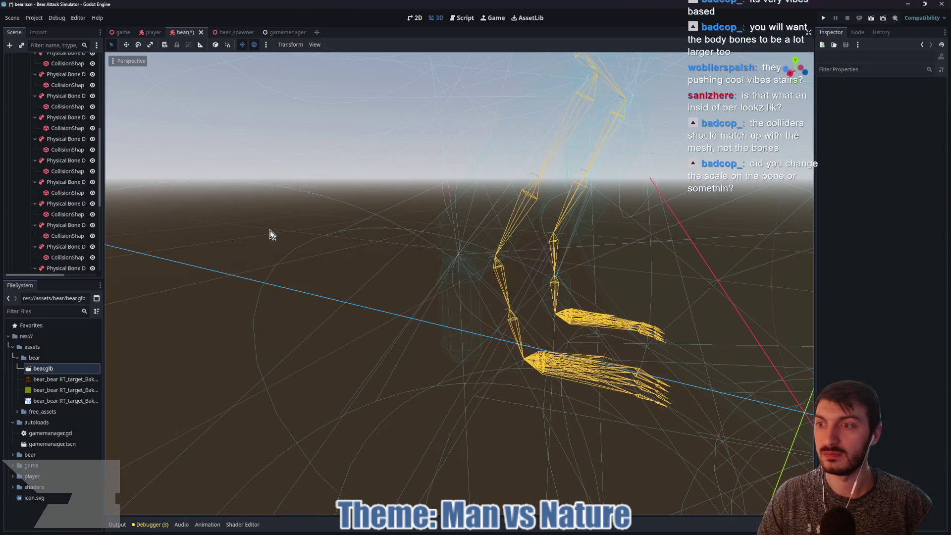
# Frame the view on the DEF-front_shin_L collision shape
pyautogui.click(64, 203)
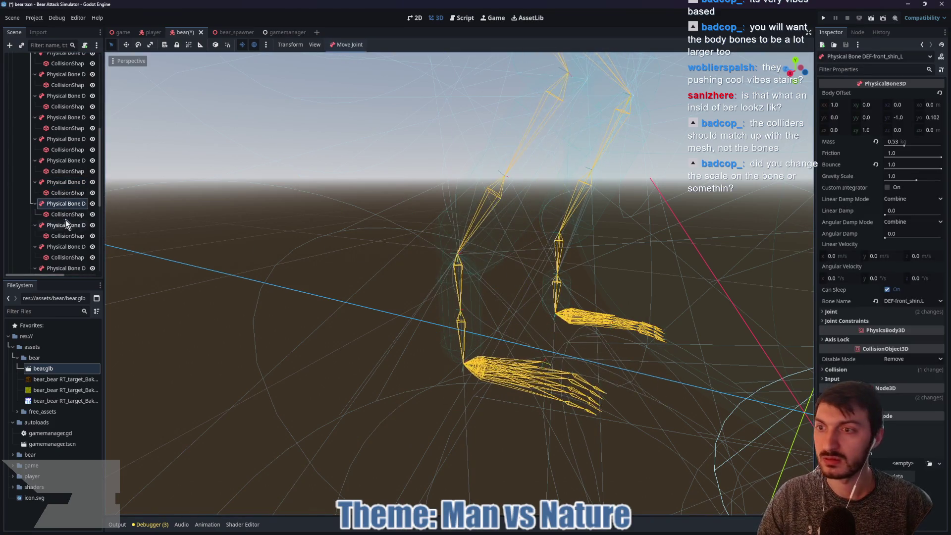
pyautogui.click(63, 214)
pyautogui.press('f')
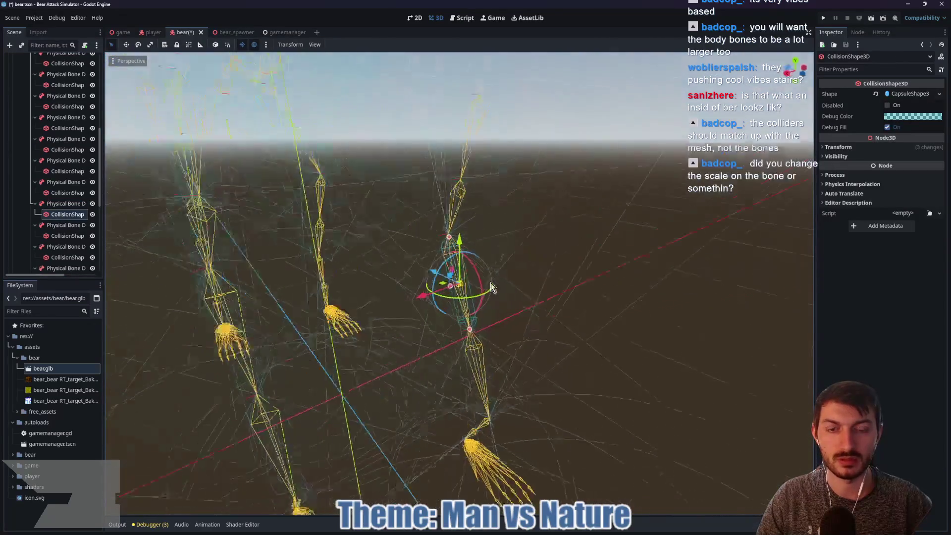
pyautogui.scroll(5, 327, 290)
pyautogui.click(55, 203)
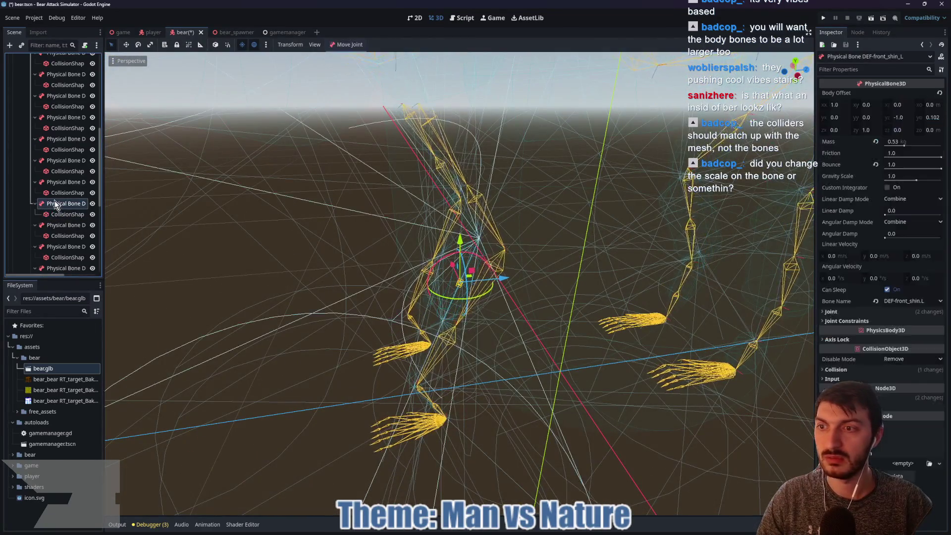
# Lengthen the DEF-front_thigh_L_001 capsule to about 0.38 height
pyautogui.click(55, 192)
pyautogui.click(68, 182)
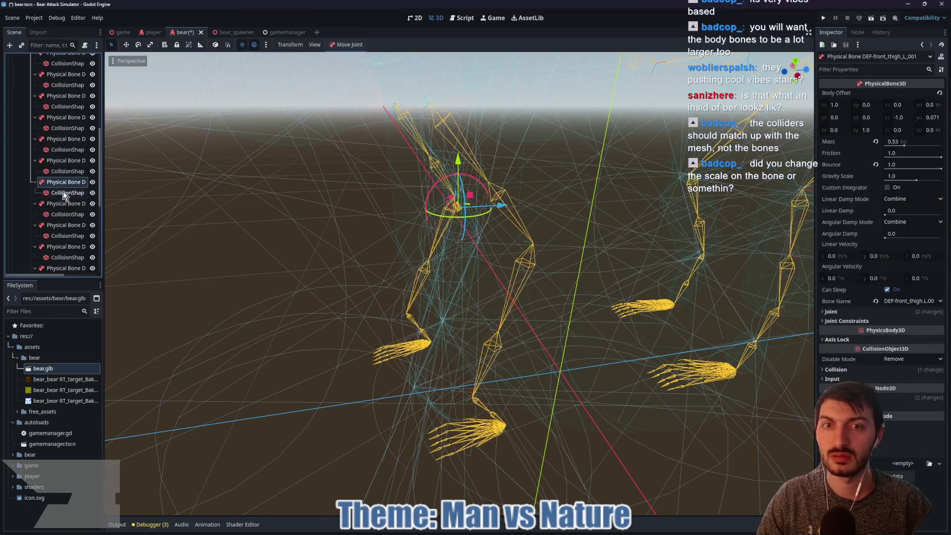
pyautogui.moveTo(218, 225)
pyautogui.mouseDown()
pyautogui.moveTo(246, 256)
pyautogui.moveTo(384, 250)
pyautogui.moveTo(290, 257)
pyautogui.moveTo(125, 215)
pyautogui.mouseUp()
pyautogui.click(462, 260)
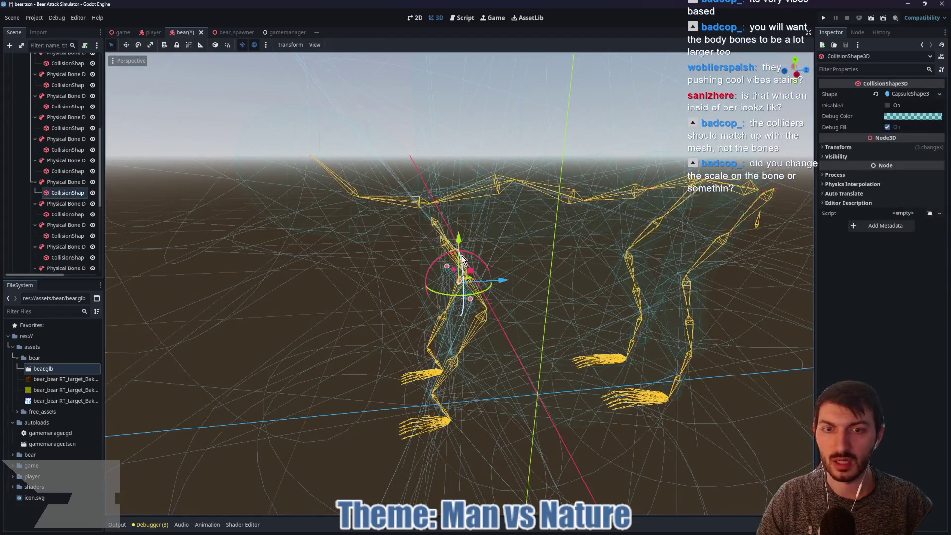
pyautogui.moveTo(446, 267); pyautogui.dragTo(393, 229)
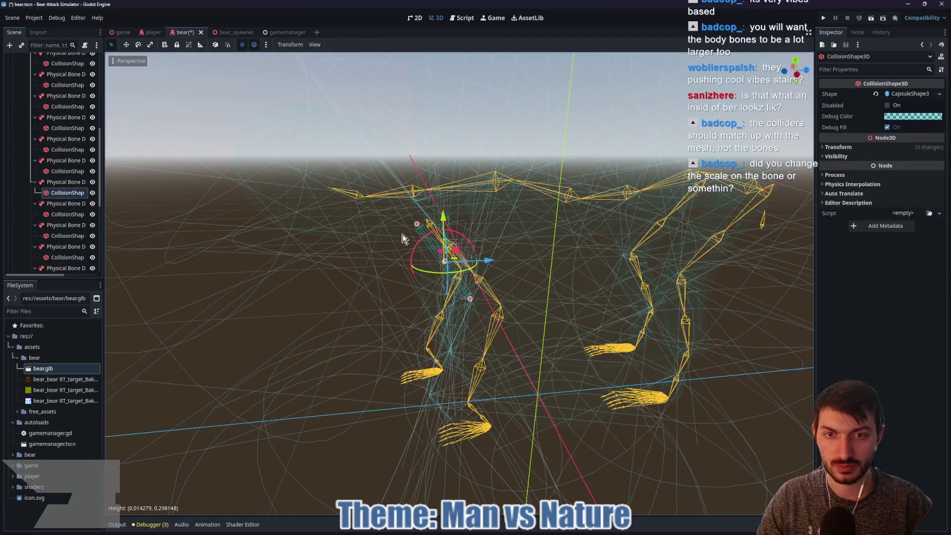
pyautogui.moveTo(471, 303); pyautogui.dragTo(490, 319)
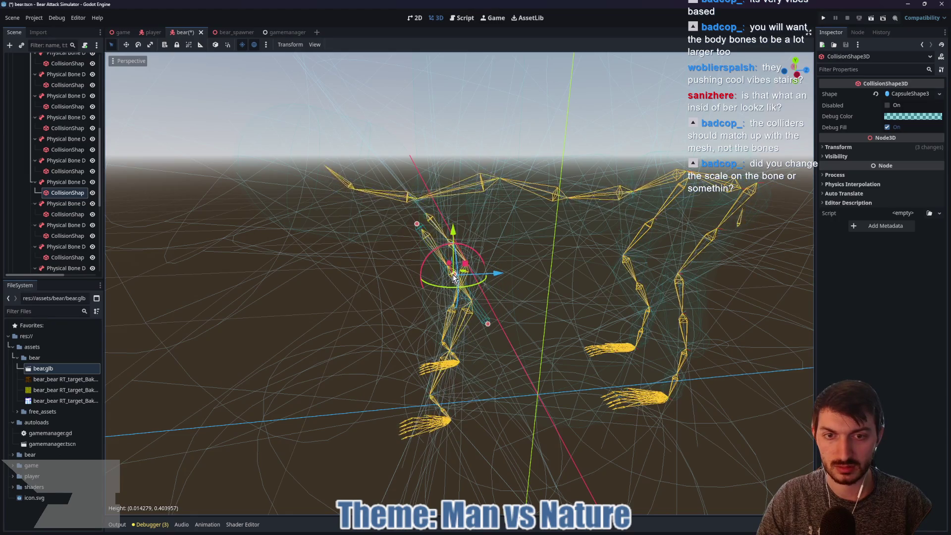
# Stretch the front-left shin capsule to about 0.39 height and widen its radius
pyautogui.click(50, 204)
pyautogui.click(54, 216)
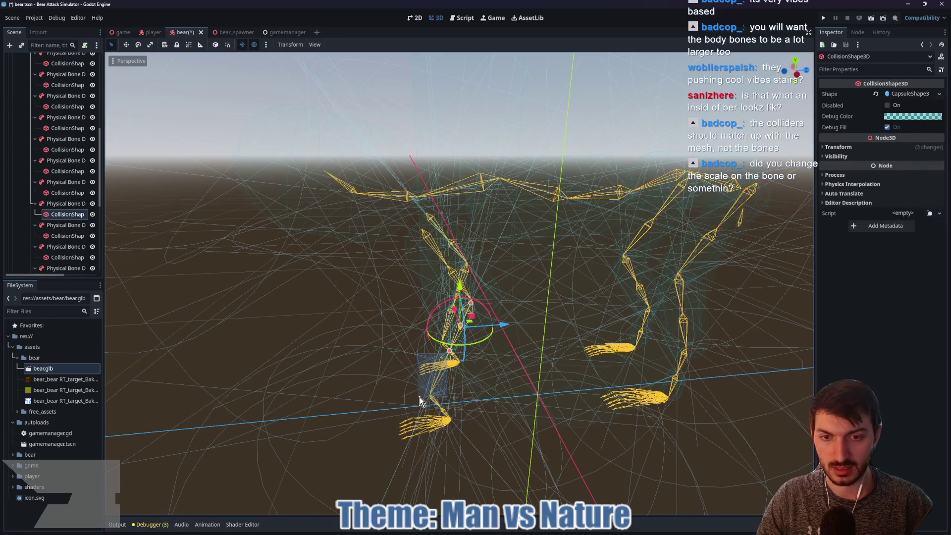
pyautogui.click(420, 397)
pyautogui.click(64, 215)
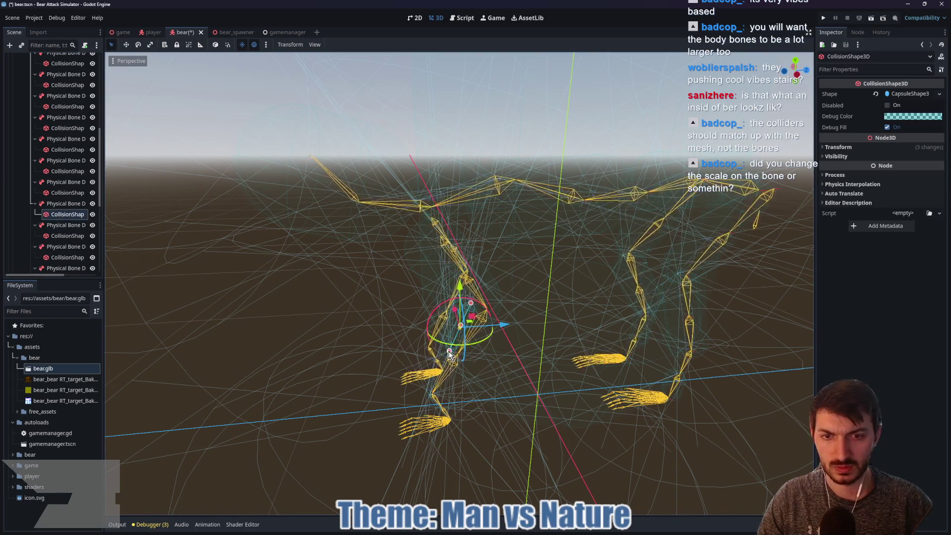
pyautogui.moveTo(449, 353); pyautogui.dragTo(426, 394)
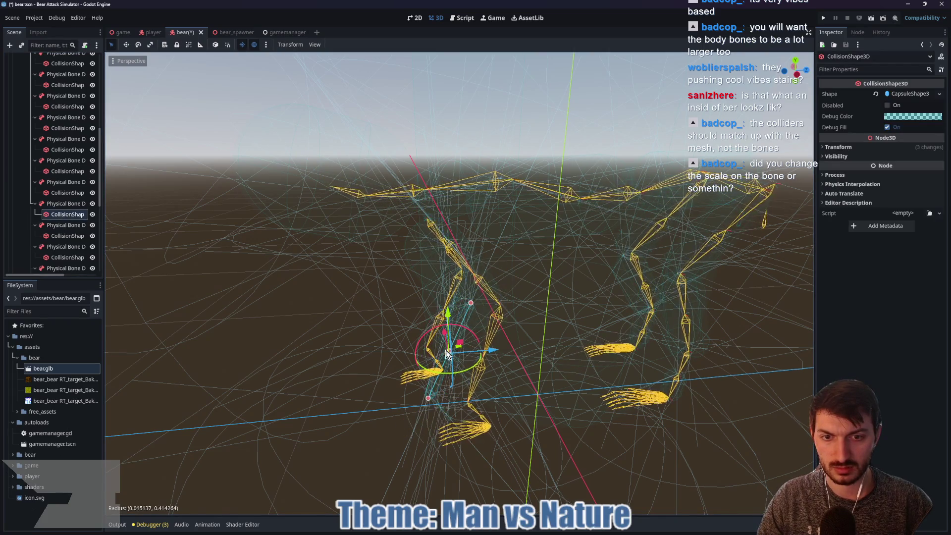
pyautogui.moveTo(453, 357)
pyautogui.mouseDown()
pyautogui.moveTo(429, 342)
pyautogui.moveTo(440, 339)
pyautogui.mouseUp()
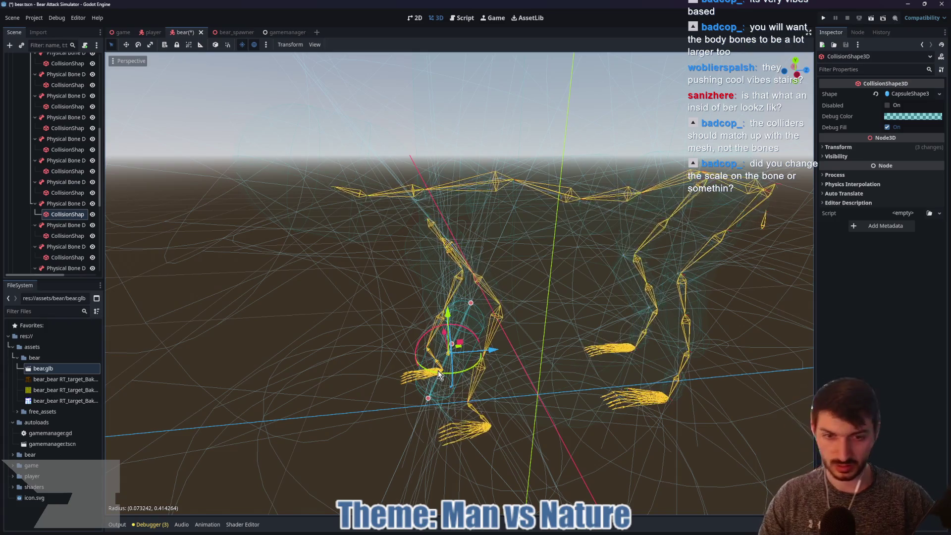
pyautogui.scroll(2, 410, 333)
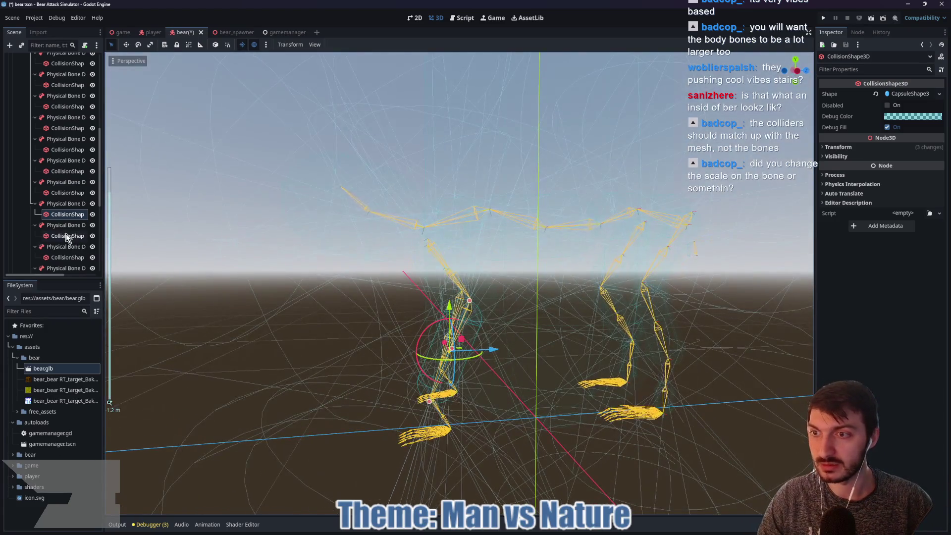
# Delete the extra DEF-front_shin_L_001 physical bone
pyautogui.click(66, 225)
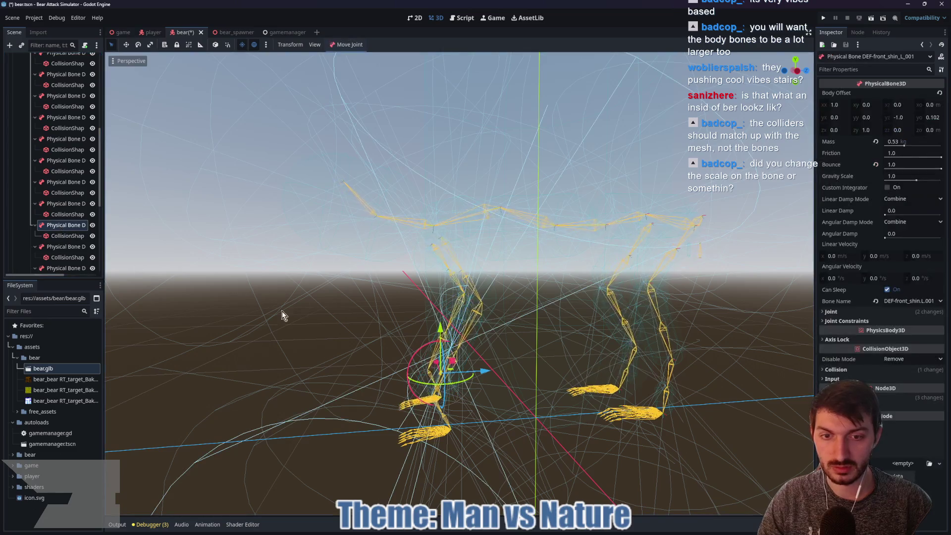
pyautogui.click(73, 236)
pyautogui.moveTo(389, 334)
pyautogui.mouseDown()
pyautogui.moveTo(430, 365)
pyautogui.moveTo(484, 382)
pyautogui.moveTo(423, 367)
pyautogui.moveTo(266, 269)
pyautogui.mouseUp()
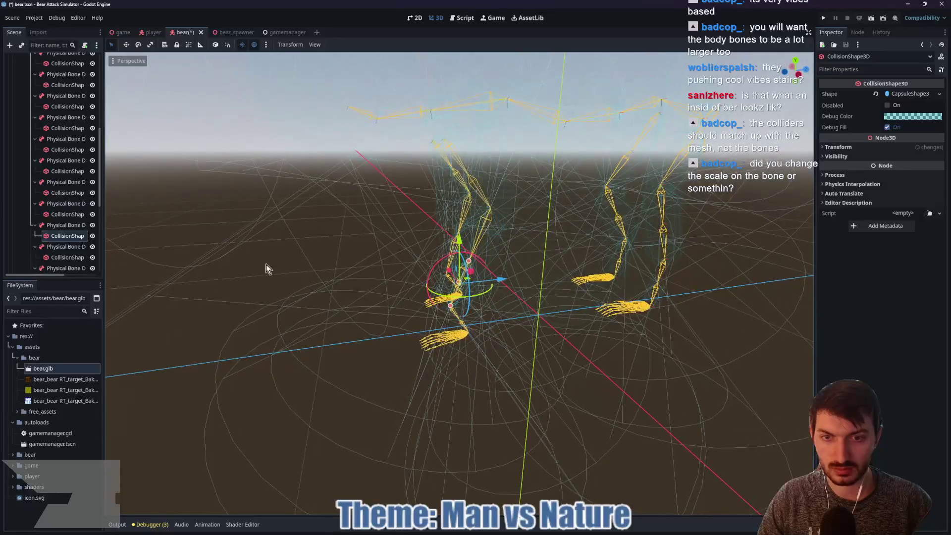
pyautogui.click(66, 225)
pyautogui.press('Delete')
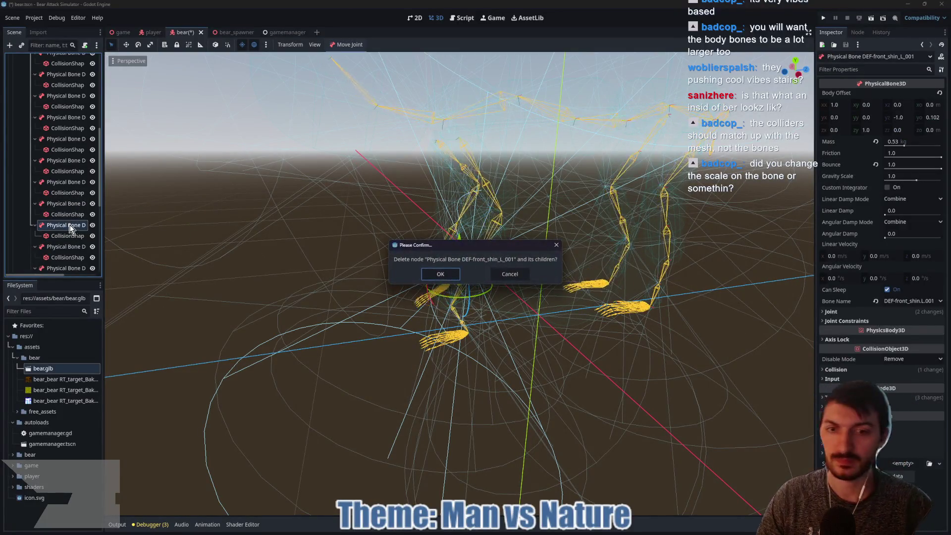
pyautogui.click(444, 273)
# Shorten the DEF-front_foot_L paw capsule and adjust its radius to fit the paw
pyautogui.click(56, 226)
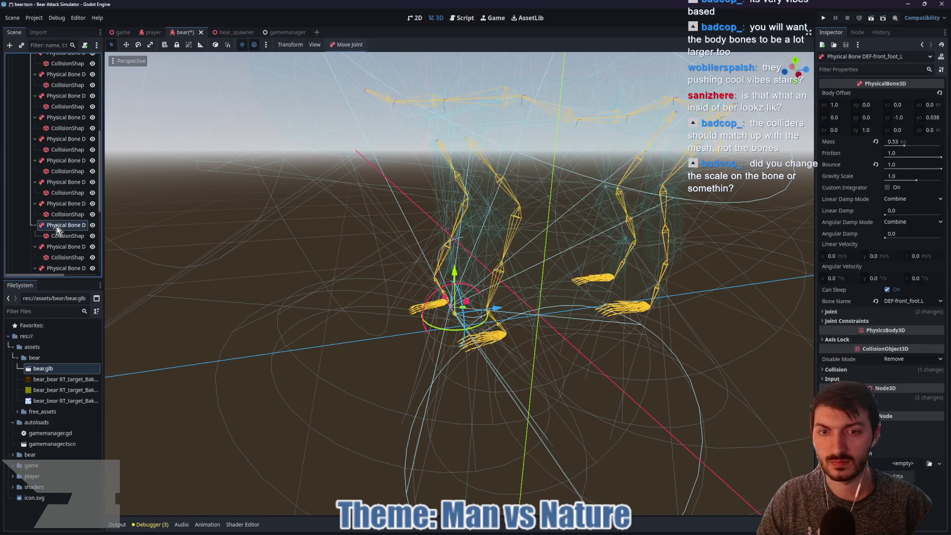
pyautogui.click(57, 238)
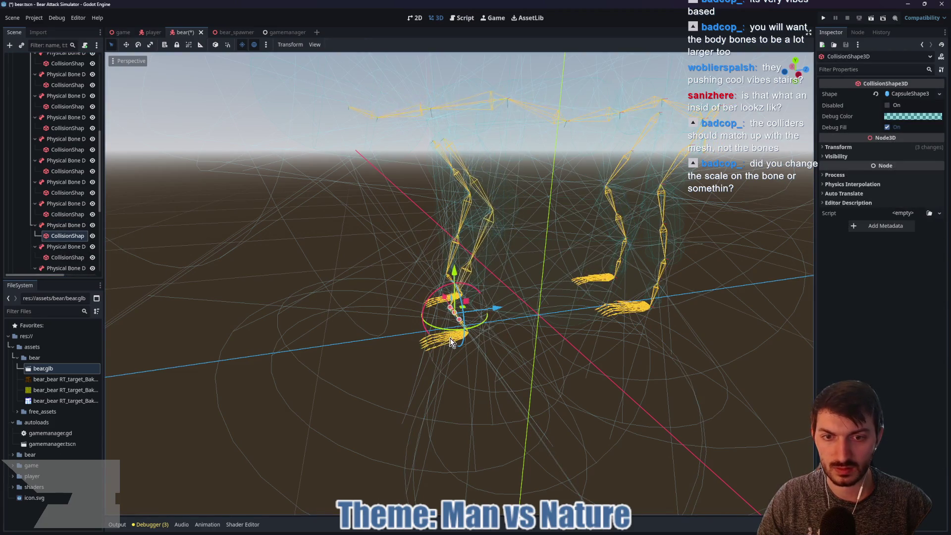
pyautogui.scroll(10, 471, 338)
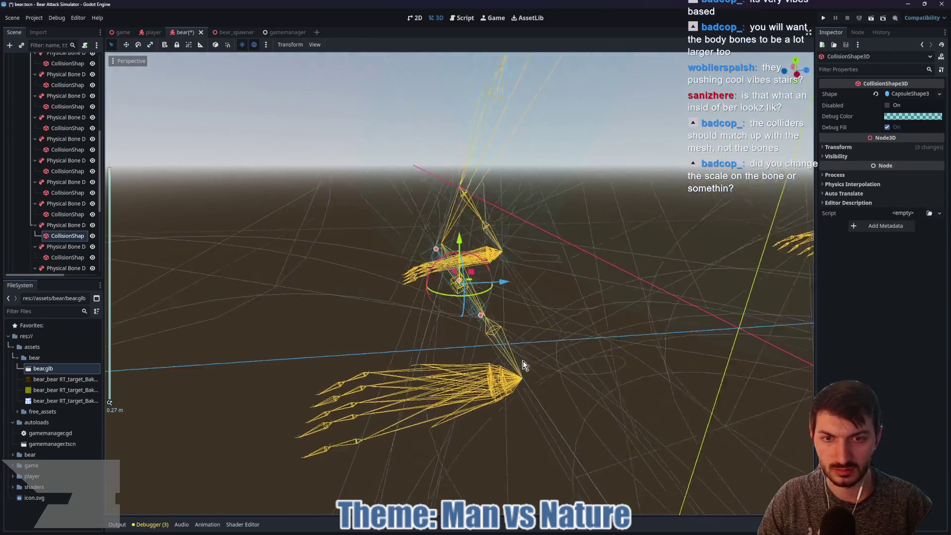
pyautogui.moveTo(520, 368); pyautogui.dragTo(522, 380)
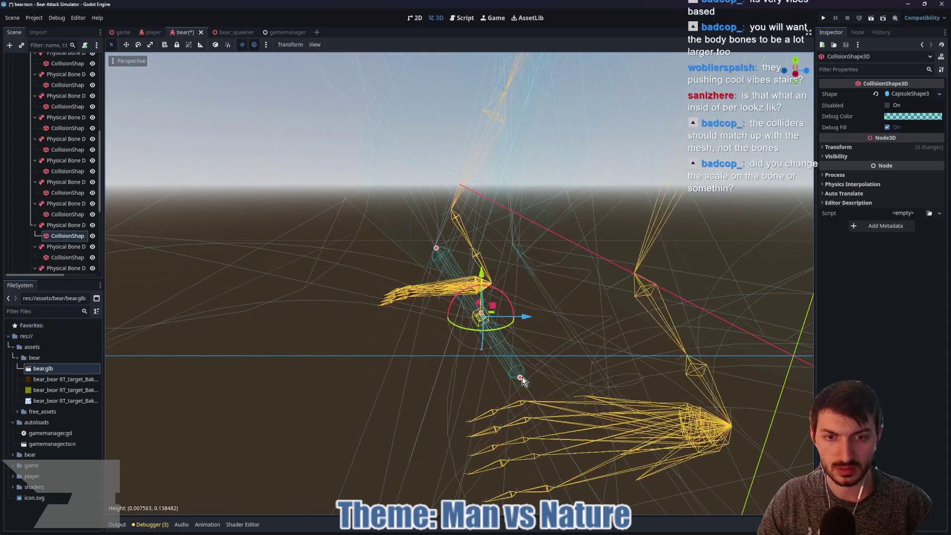
pyautogui.moveTo(490, 318); pyautogui.dragTo(499, 316)
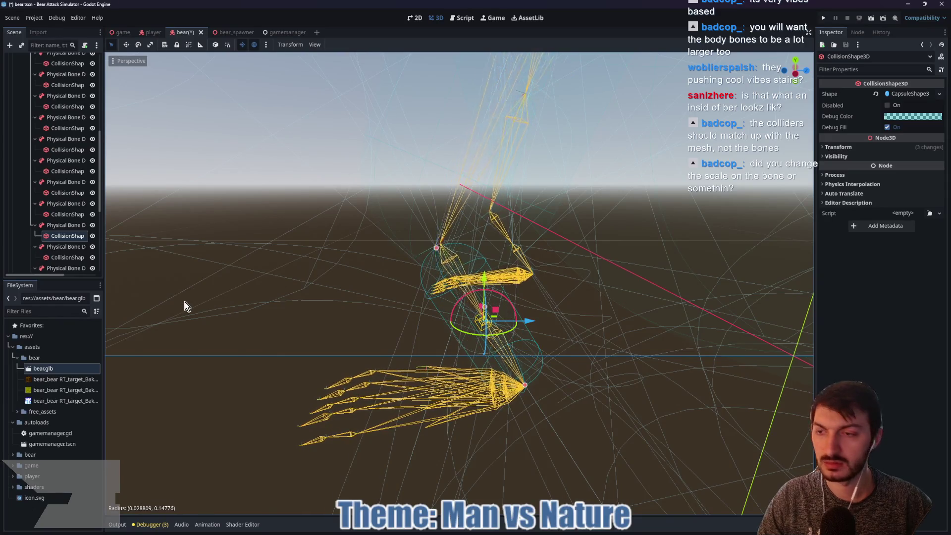
# Delete the extra DEF-front_foot_L_001 physical bone and its children
pyautogui.click(69, 247)
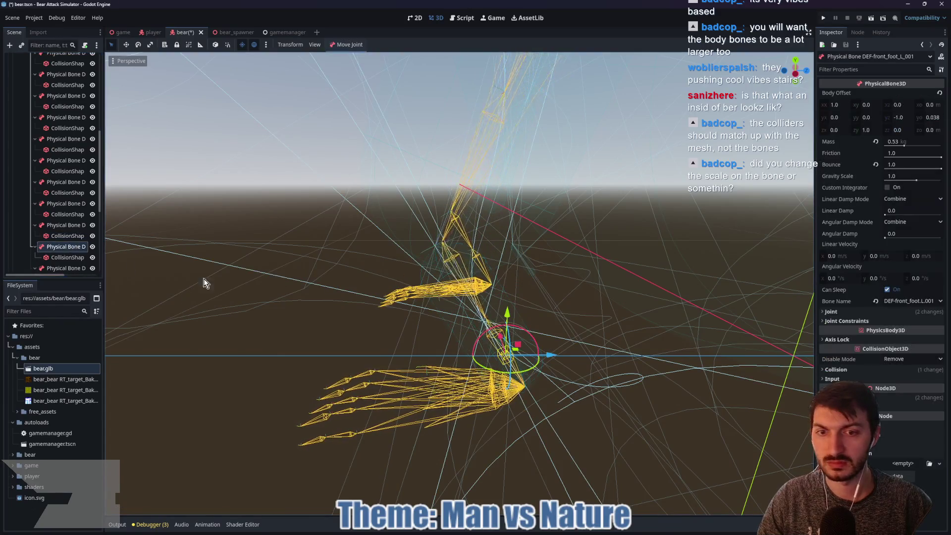
pyautogui.click(68, 257)
pyautogui.click(62, 248)
pyautogui.press('Delete')
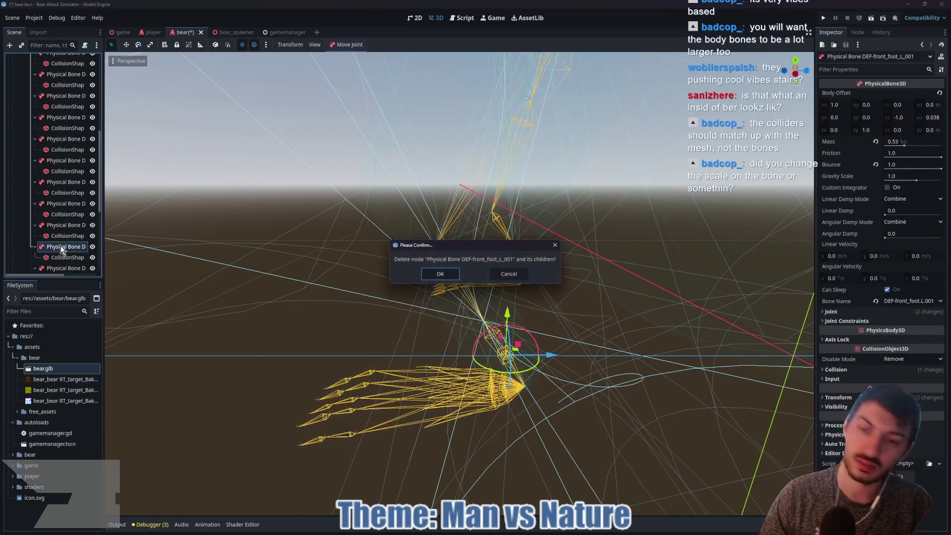
pyautogui.click(433, 275)
# Inspect the right front thigh capsule and delete the extra DEF-front_thigh_R_001 bone
pyautogui.click(54, 247)
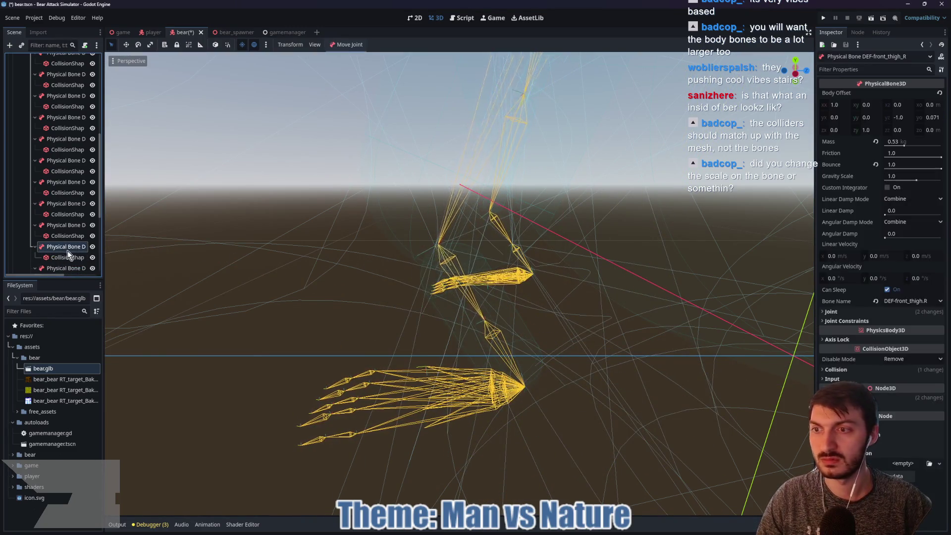
pyautogui.press('f')
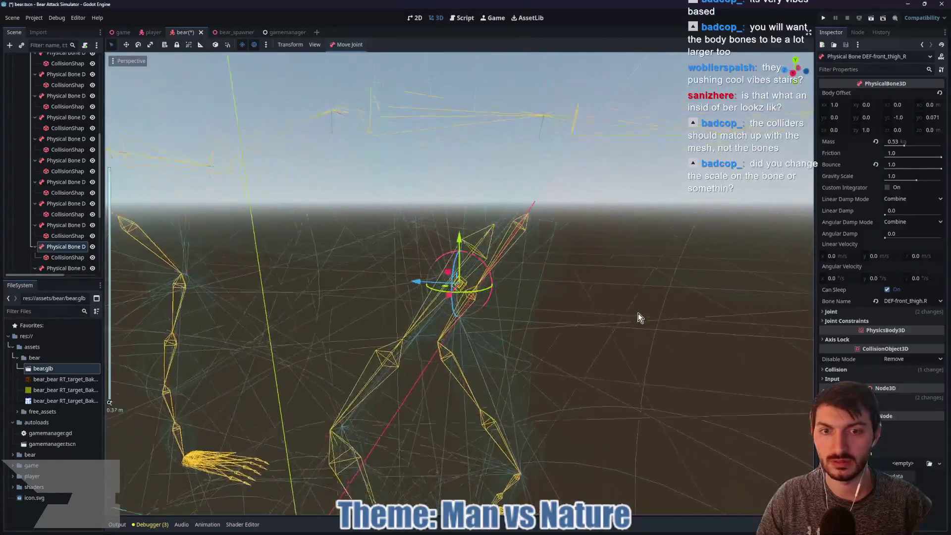
pyautogui.scroll(3, 578, 304)
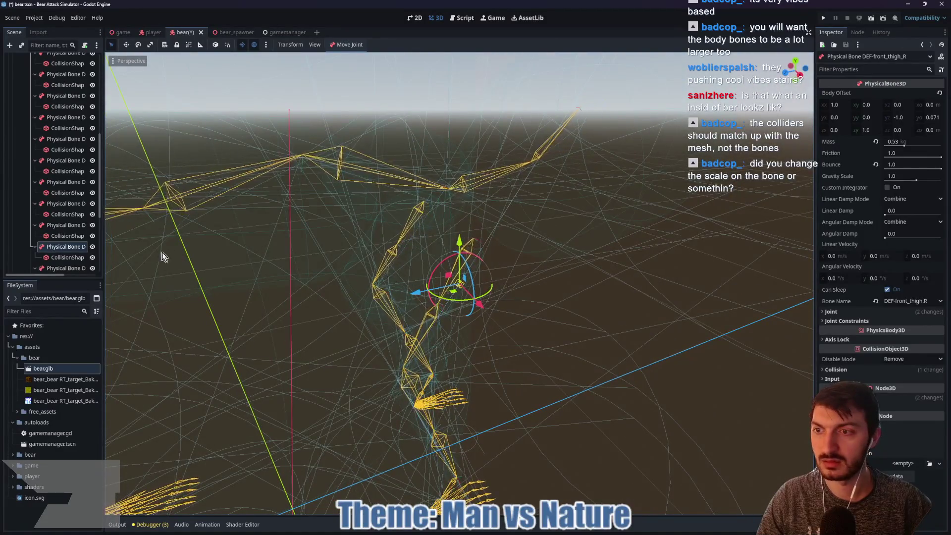
pyautogui.click(65, 257)
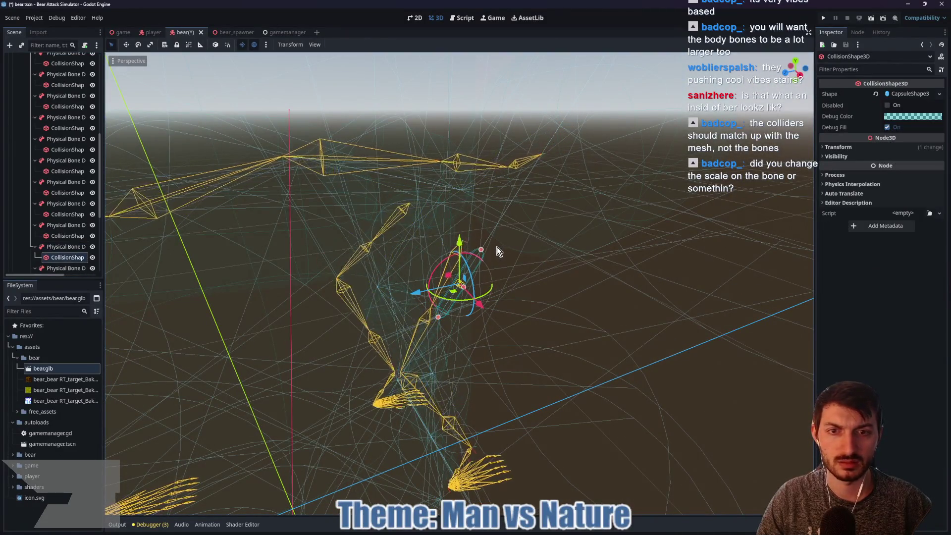
pyautogui.moveTo(498, 247)
pyautogui.mouseDown()
pyautogui.moveTo(483, 248)
pyautogui.moveTo(414, 354)
pyautogui.moveTo(382, 378)
pyautogui.moveTo(453, 364)
pyautogui.moveTo(421, 364)
pyautogui.moveTo(347, 335)
pyautogui.mouseUp()
pyautogui.scroll(-3, 67, 267)
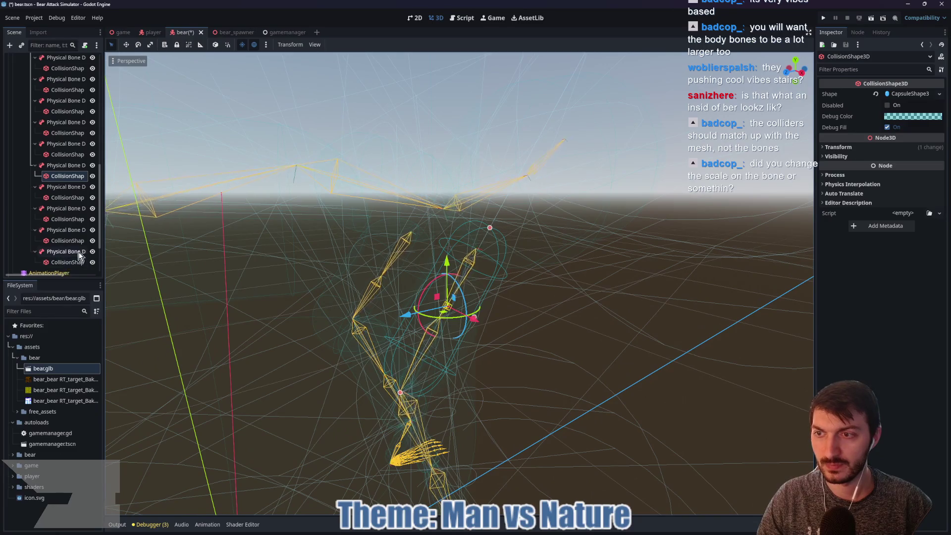
pyautogui.click(62, 187)
pyautogui.press('Delete')
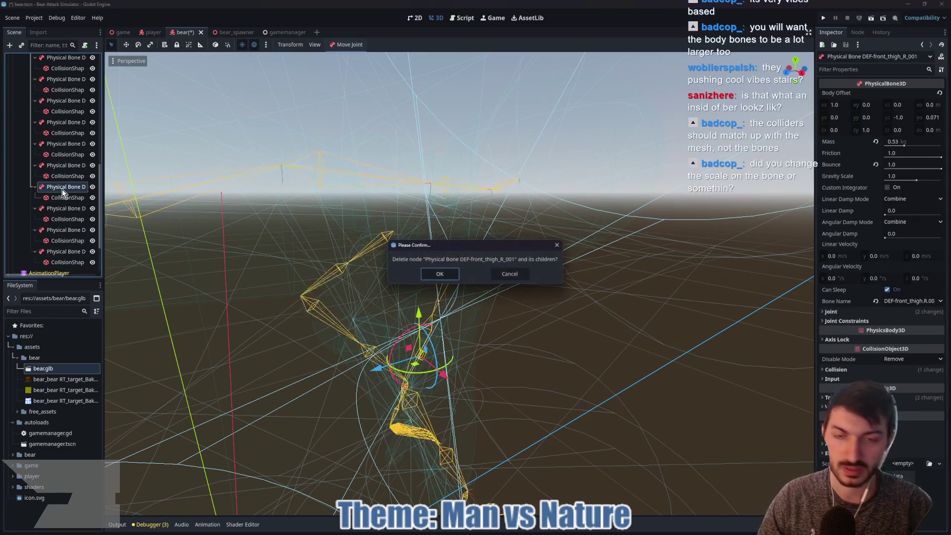
pyautogui.click(446, 274)
# Widen the right front shin capsule's radius to about 0.1
pyautogui.click(61, 188)
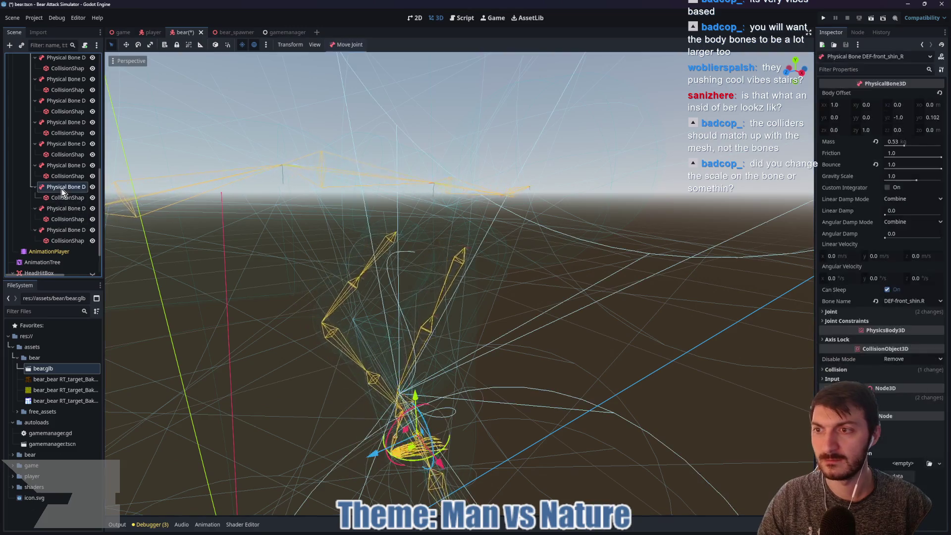
pyautogui.scroll(5, 348, 255)
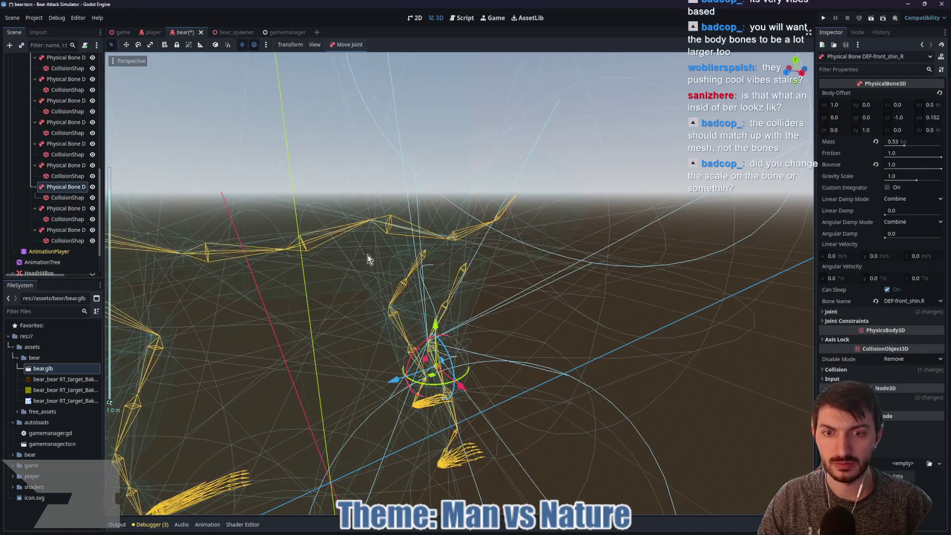
pyautogui.moveTo(368, 254); pyautogui.dragTo(351, 239)
pyautogui.click(59, 198)
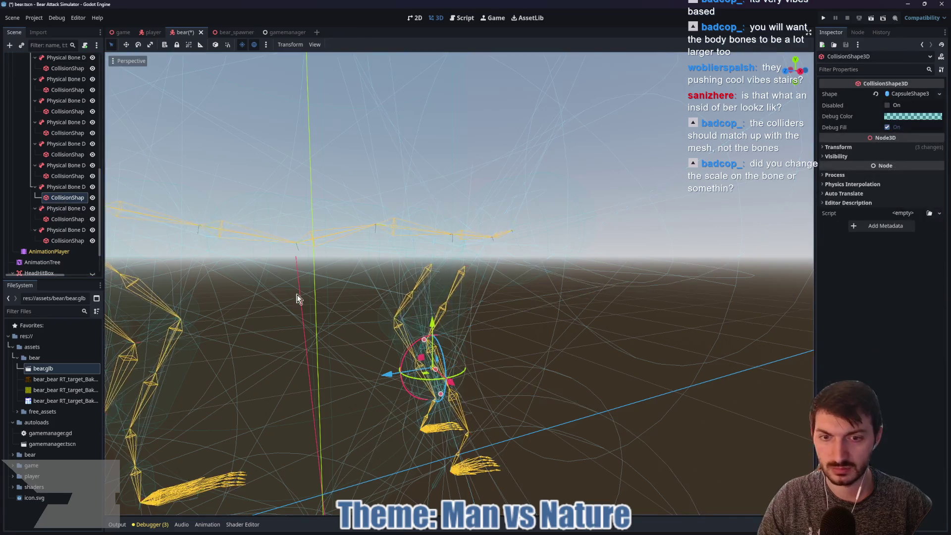
pyautogui.moveTo(297, 297)
pyautogui.mouseDown()
pyautogui.moveTo(485, 332)
pyautogui.moveTo(563, 319)
pyautogui.moveTo(477, 319)
pyautogui.moveTo(497, 390)
pyautogui.mouseUp()
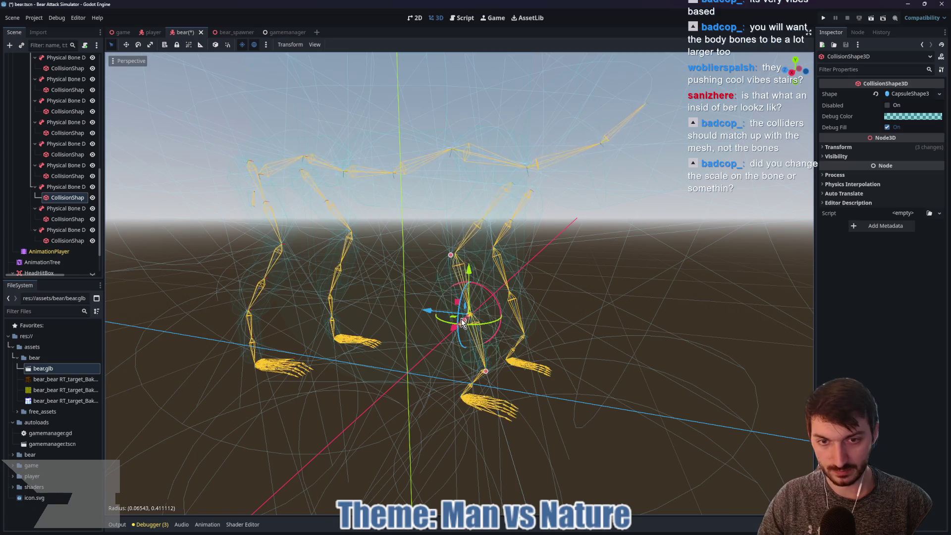
pyautogui.moveTo(462, 322); pyautogui.dragTo(474, 321)
# Delete the extra DEF-front_shin_R_001 physical bone and its children
pyautogui.click(61, 212)
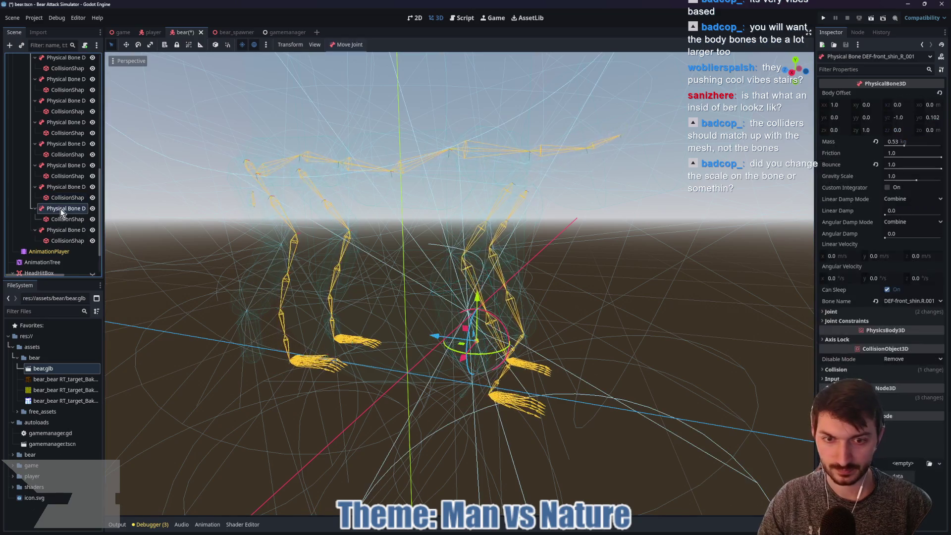
pyautogui.press('Delete')
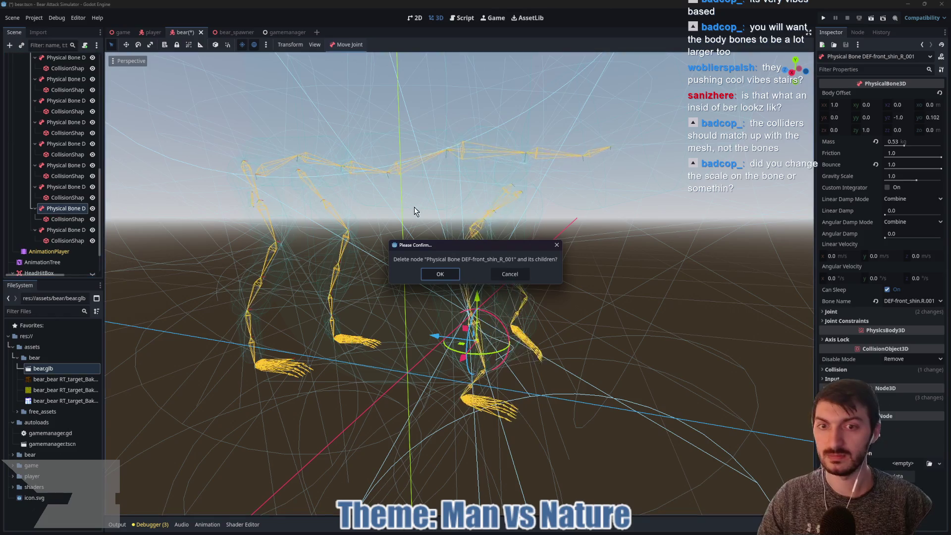
pyautogui.click(438, 276)
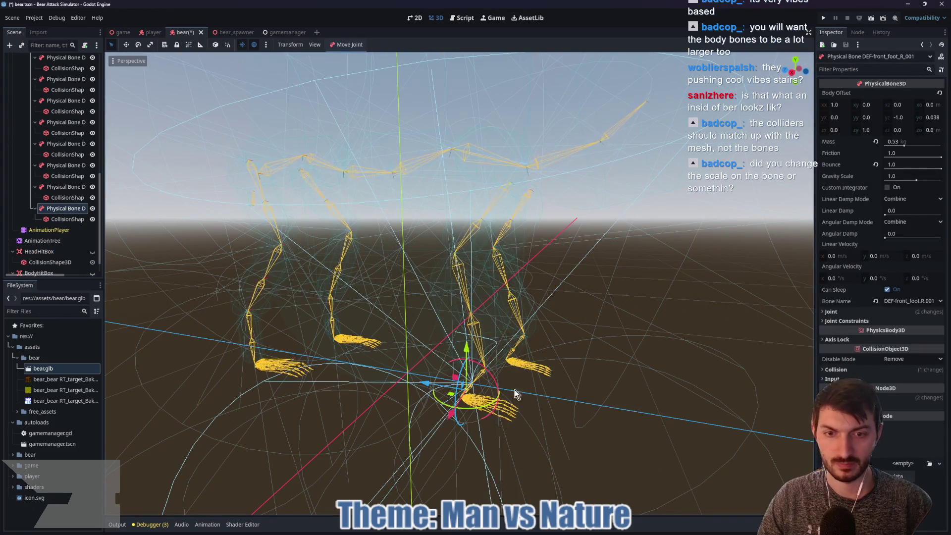
# Lengthen the right front foot capsule to fit the paw and save the scene
pyautogui.press('f')
pyautogui.click(64, 219)
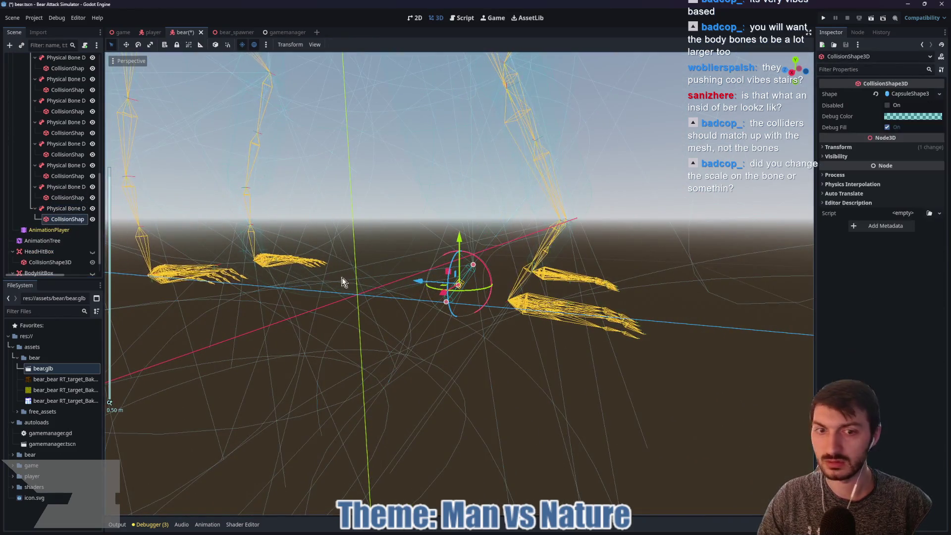
pyautogui.moveTo(474, 267); pyautogui.dragTo(505, 230)
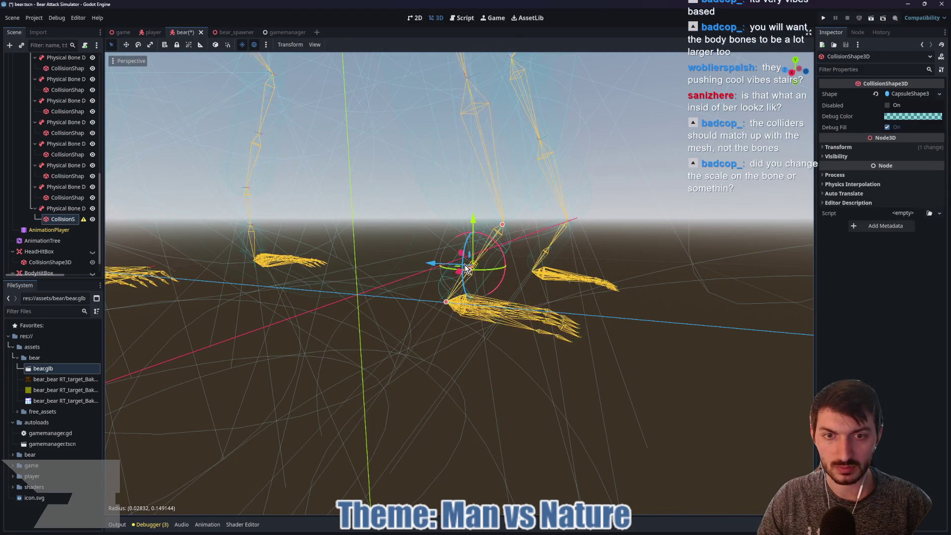
pyautogui.hotkey('ctrl', 's')
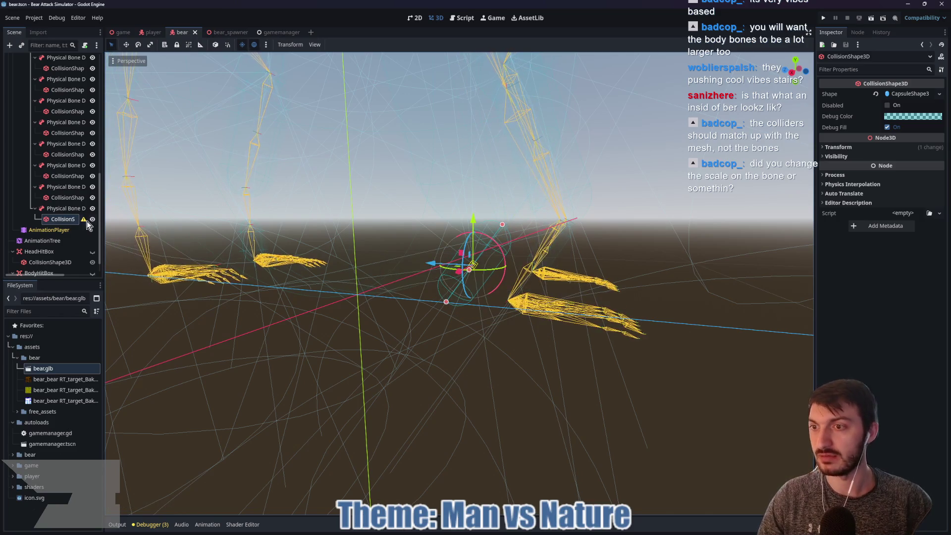
# Reset the paw collider's Transform scale to clear its configuration warning
pyautogui.click(83, 219)
pyautogui.click(475, 292)
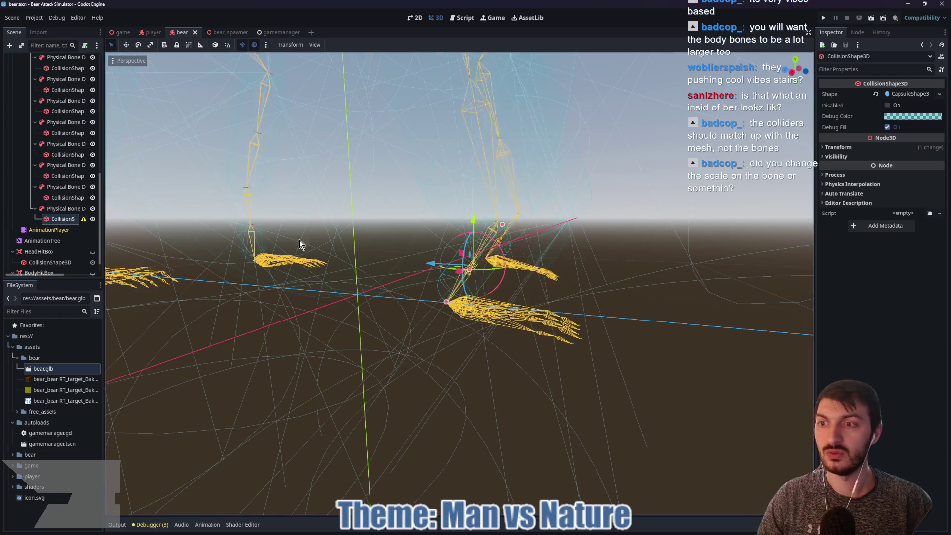
pyautogui.click(887, 147)
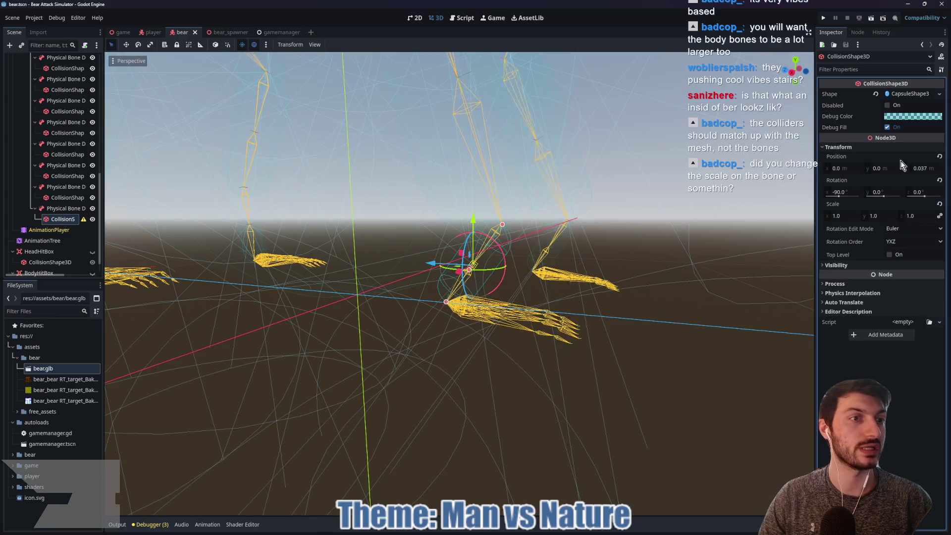
pyautogui.click(940, 204)
# Make the bear RT mesh visible again and save the scene
pyautogui.scroll(2, 315, 176)
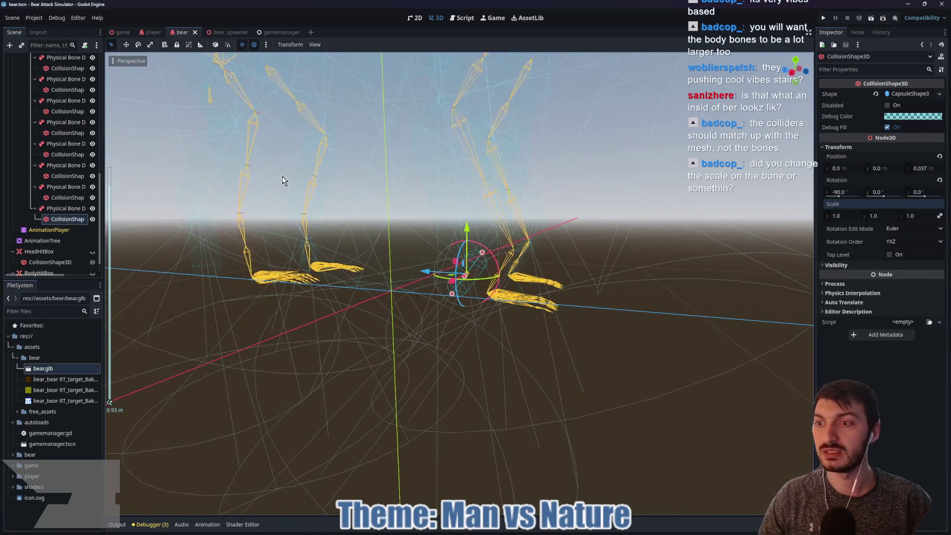
pyautogui.scroll(-1, 62, 236)
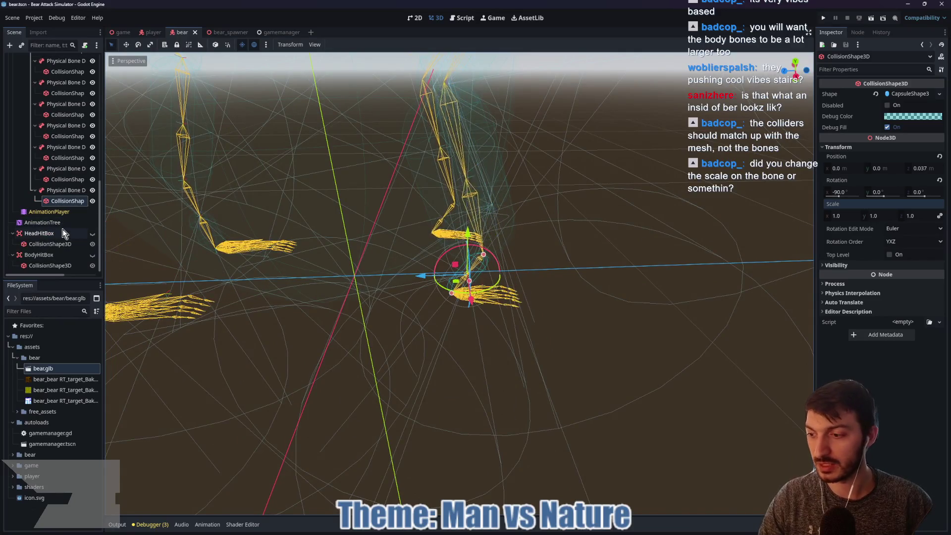
pyautogui.click(92, 235)
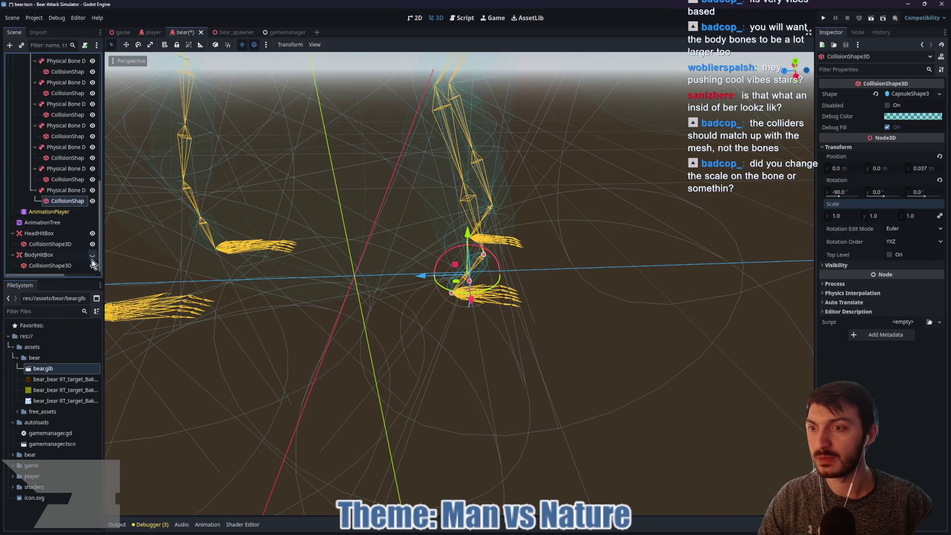
pyautogui.scroll(5, 74, 243)
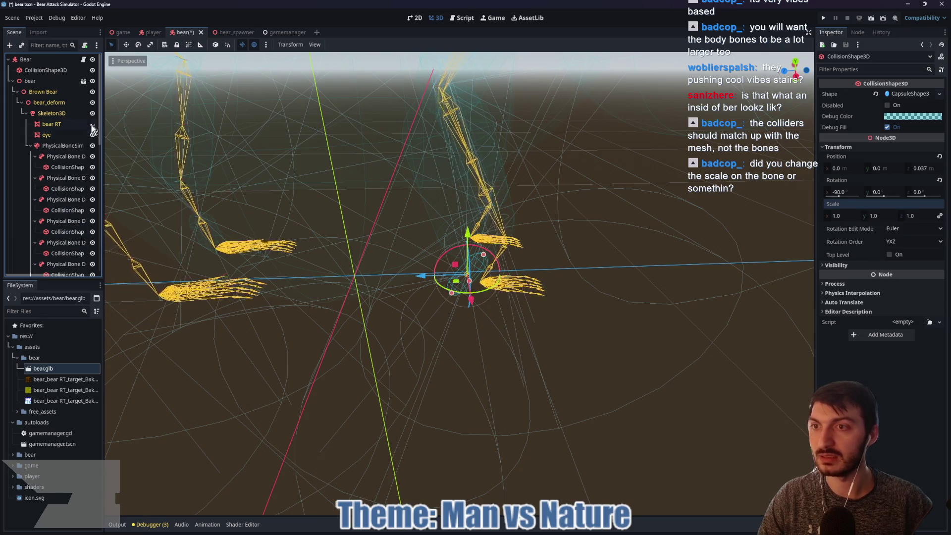
pyautogui.click(92, 124)
pyautogui.scroll(-5, 392, 196)
pyautogui.hotkey('ctrl', 's')
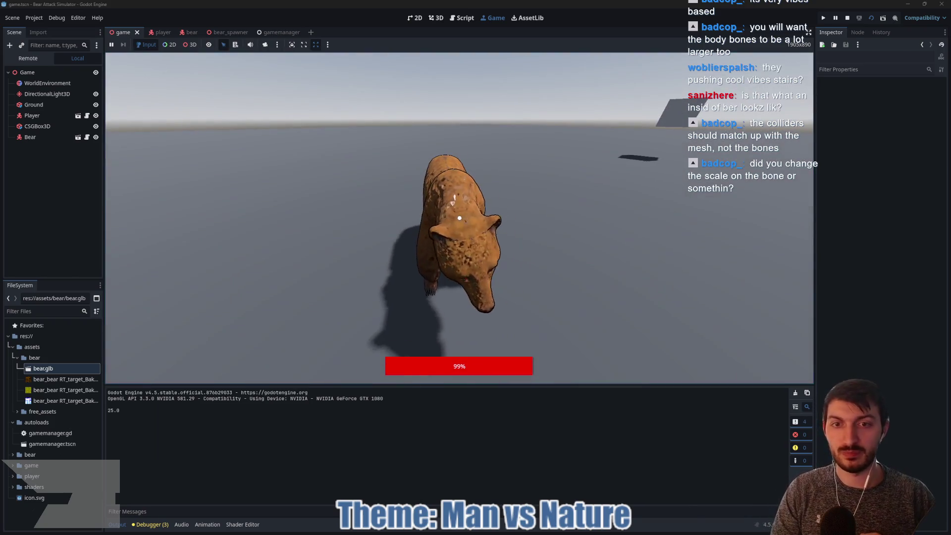
# Punch the approaching bear twice in the running game
pyautogui.click(459, 218)
pyautogui.click(459, 218)
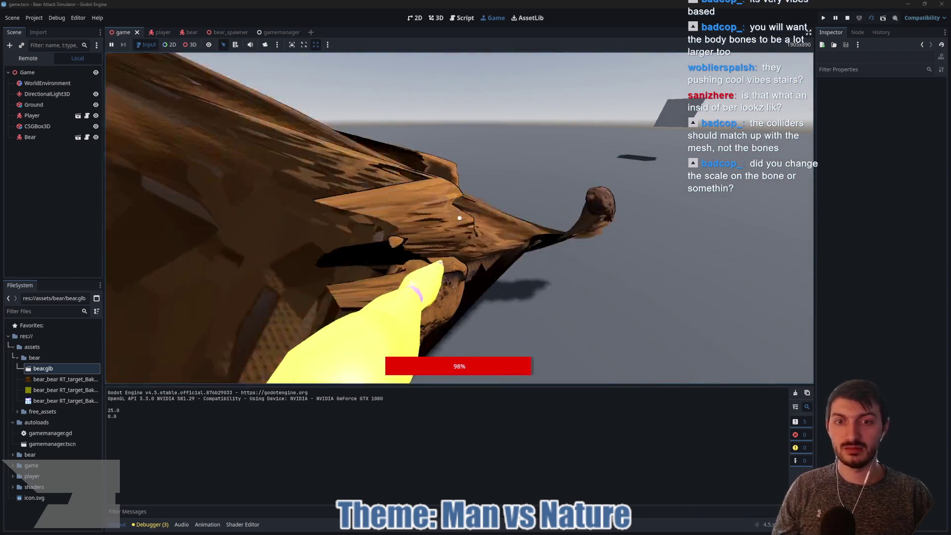
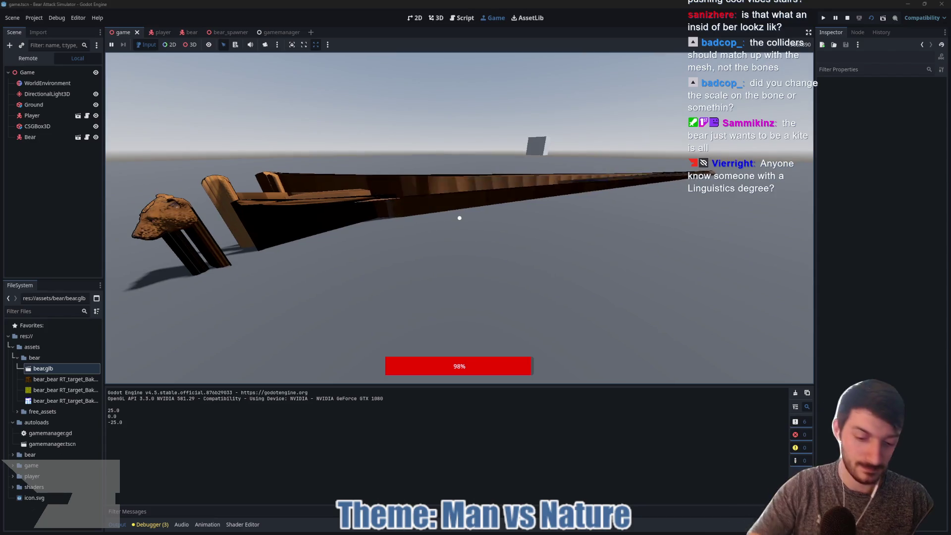
# Stop the test run with F8 and switch to the 'bear' scene tab
pyautogui.press('F8')
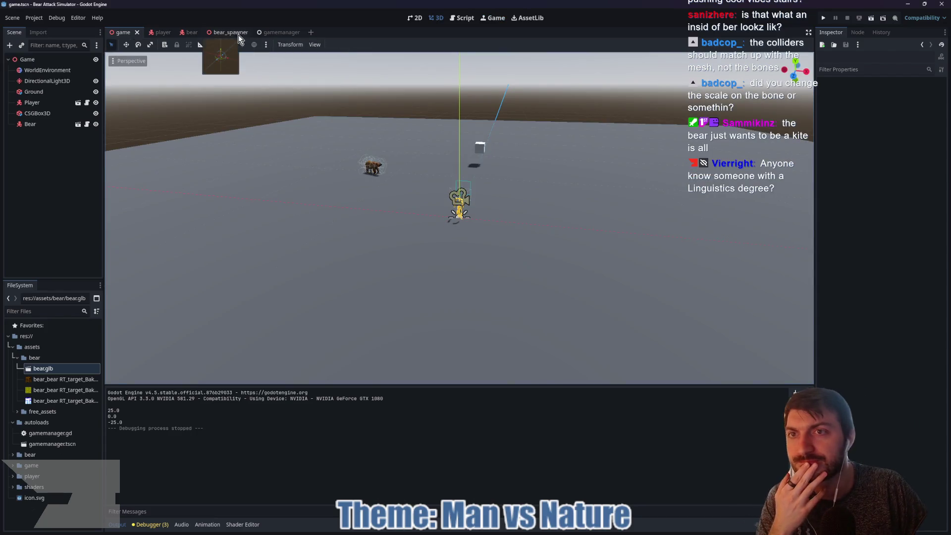
pyautogui.click(188, 32)
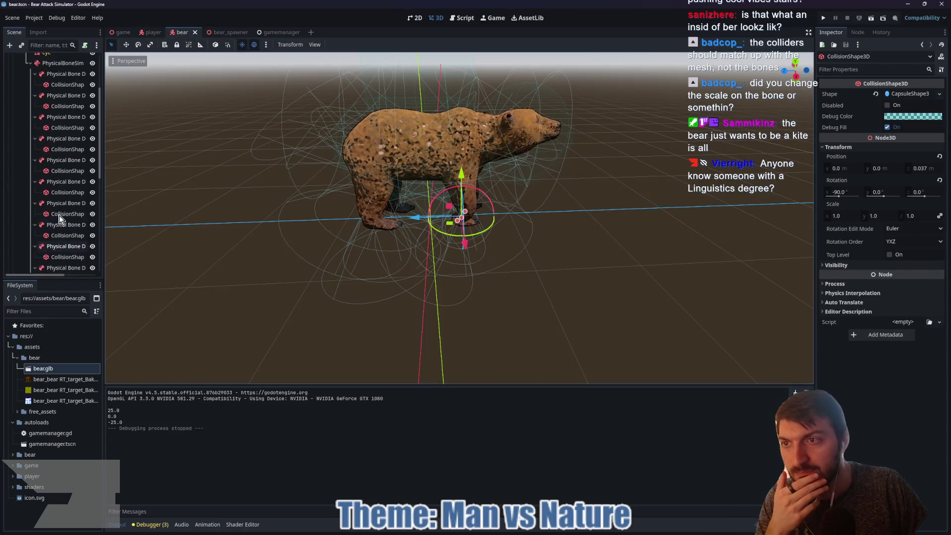
pyautogui.scroll(4, 60, 218)
pyautogui.click(56, 155)
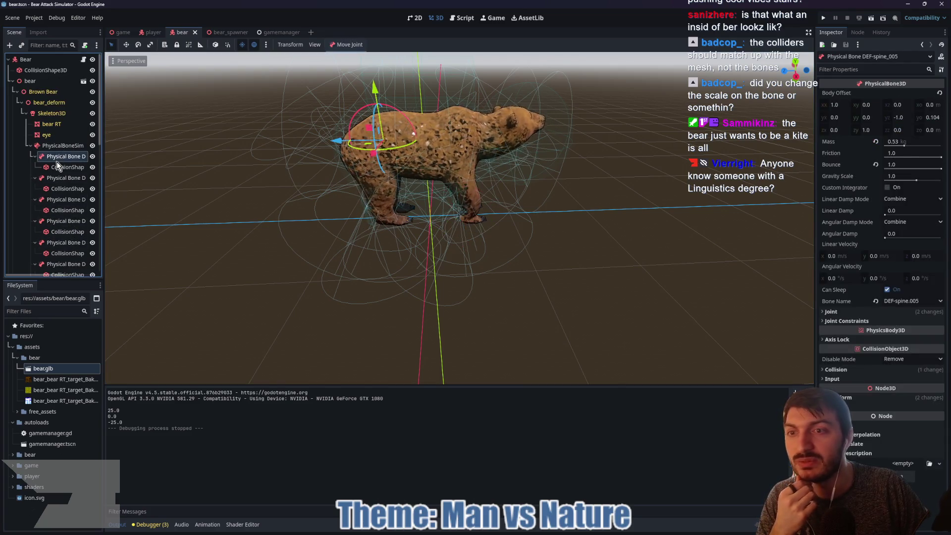
pyautogui.click(70, 177)
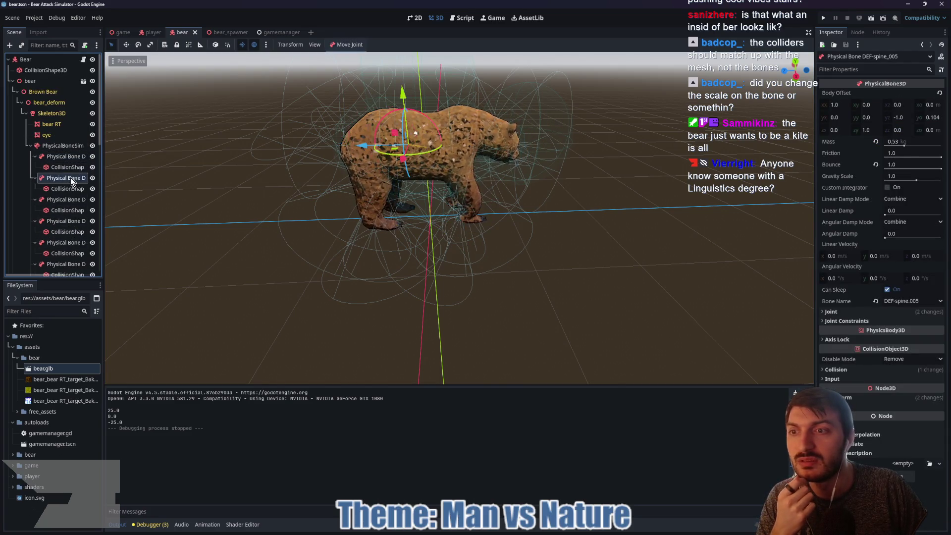
pyautogui.click(69, 200)
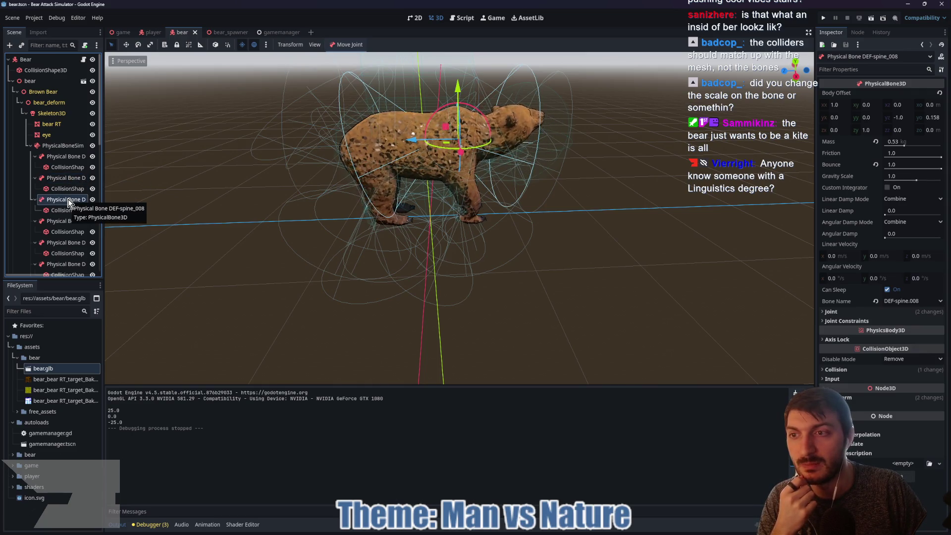
pyautogui.click(67, 179)
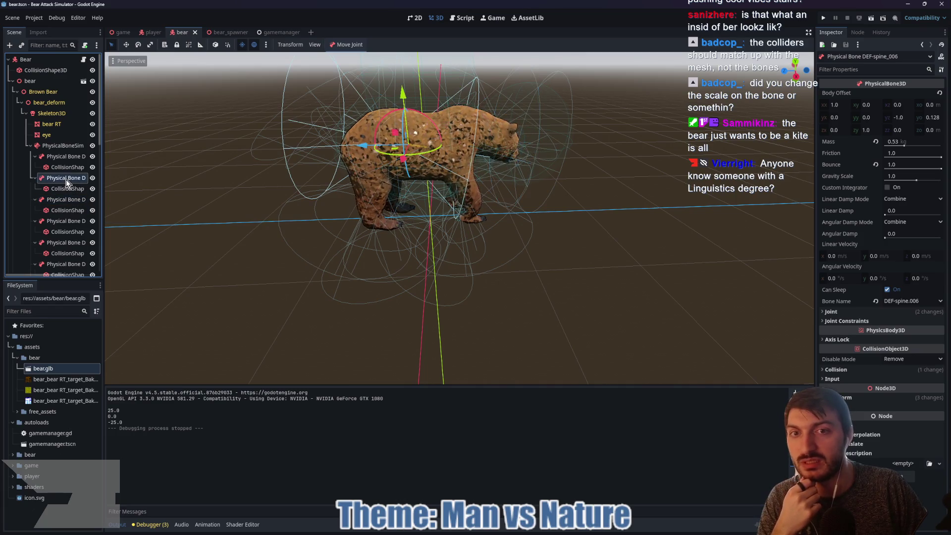
pyautogui.click(64, 157)
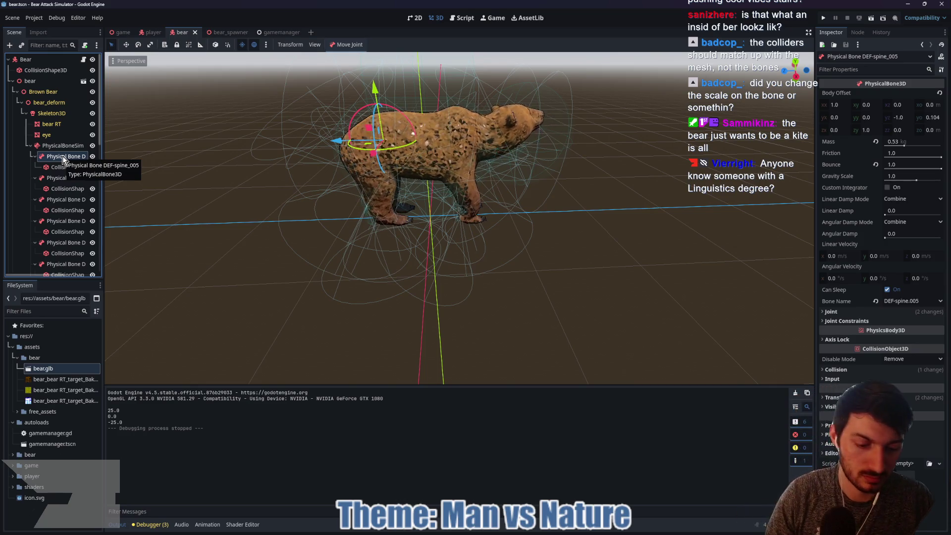
pyautogui.press('Delete')
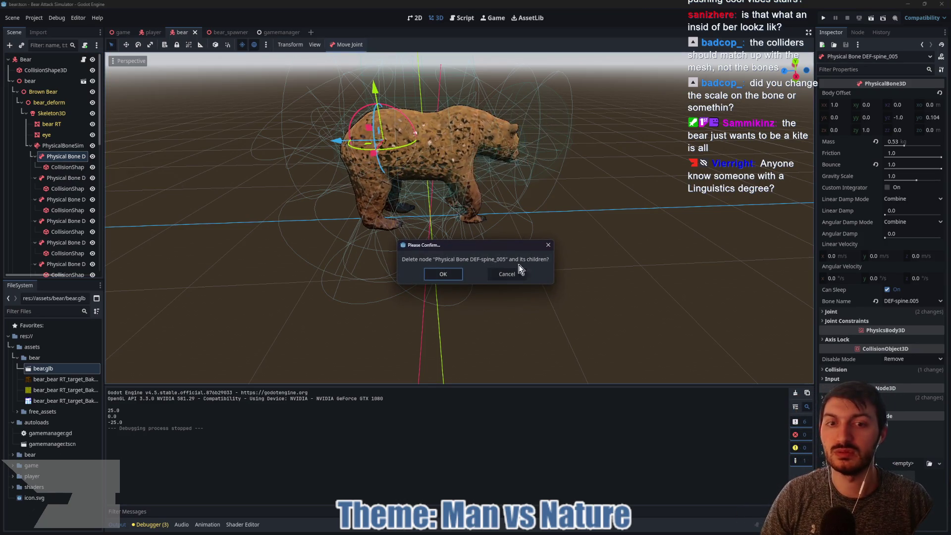
pyautogui.click(549, 245)
pyautogui.click(65, 178)
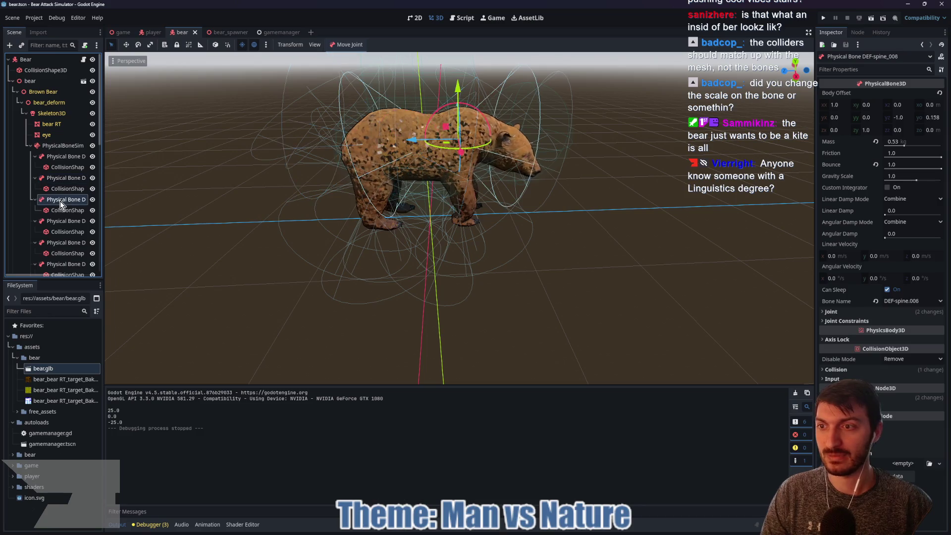
# Inspect the spine physical bones DEF-spine_006, 008, 009 and 002
pyautogui.click(63, 176)
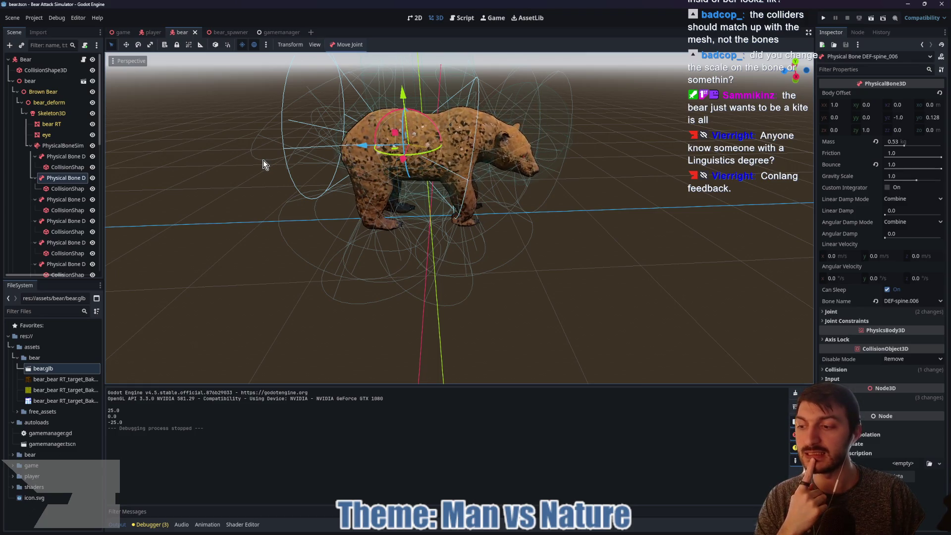
pyautogui.click(69, 199)
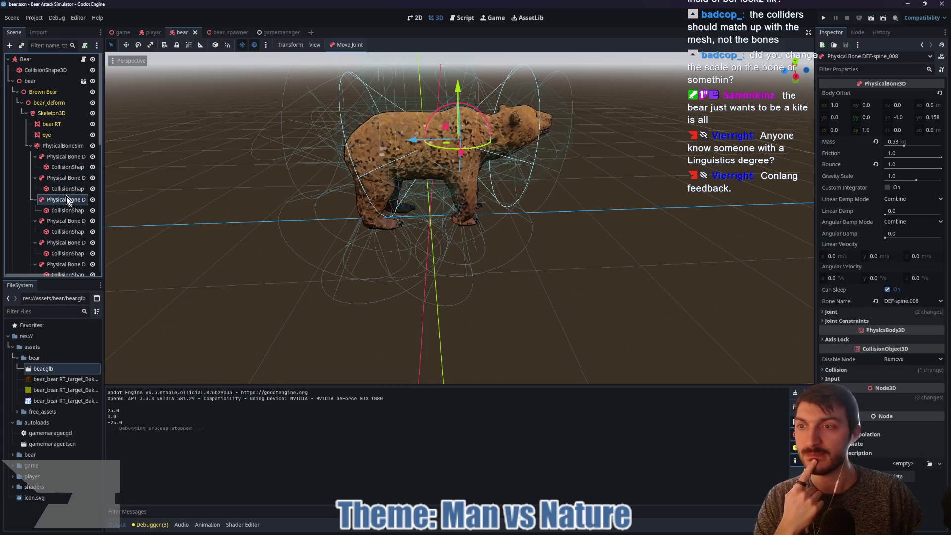
pyautogui.click(60, 179)
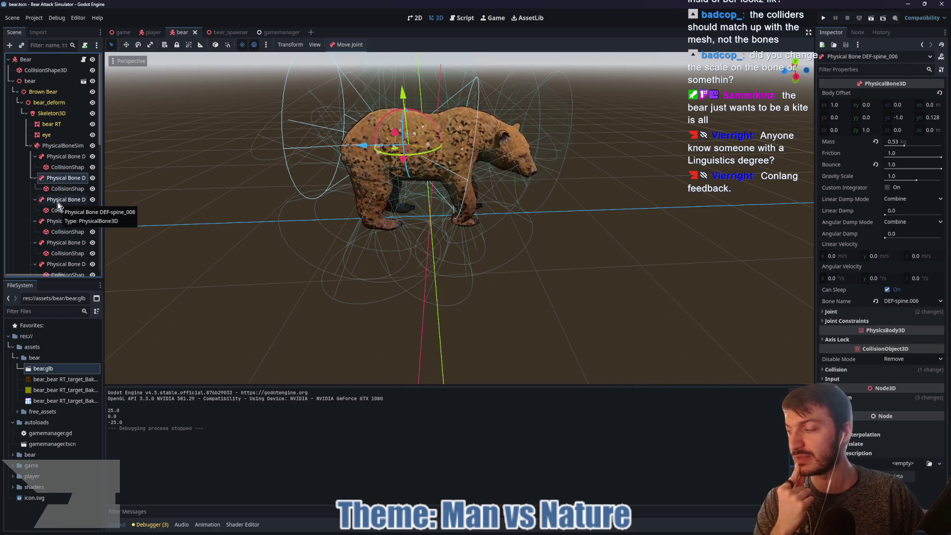
pyautogui.click(57, 201)
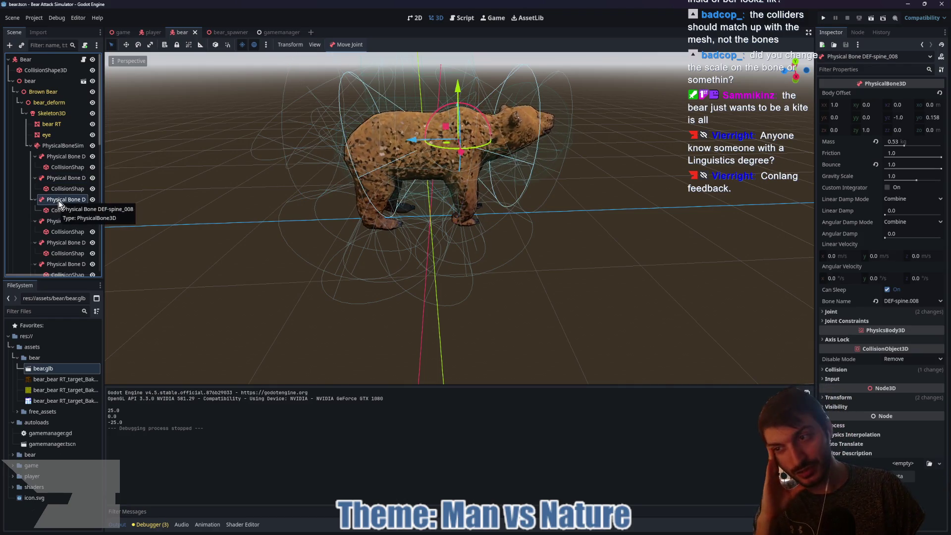
pyautogui.click(62, 221)
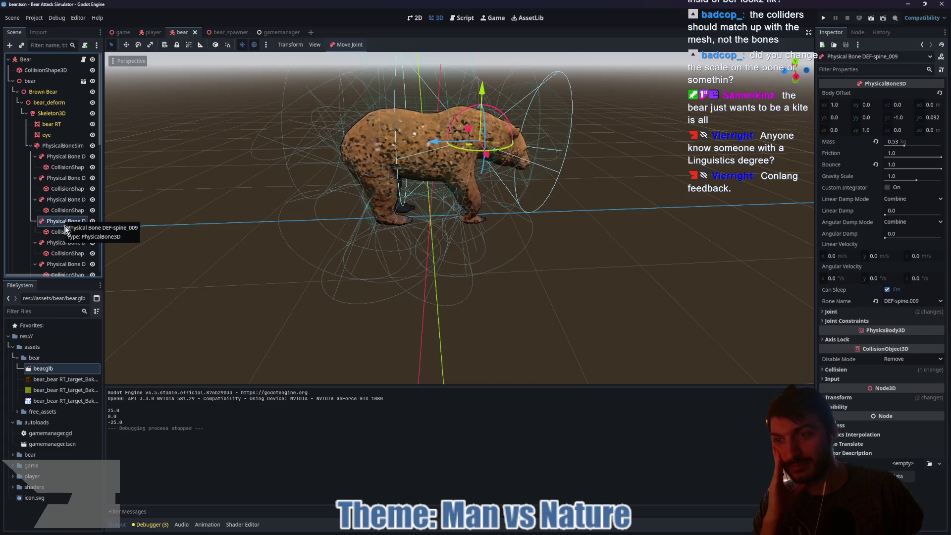
pyautogui.click(66, 244)
# Inspect the spine_002, left thigh and left shin collision capsules, then hide the 'bear RT' mesh
pyautogui.moveTo(277, 198)
pyautogui.mouseDown()
pyautogui.moveTo(300, 203)
pyautogui.moveTo(266, 206)
pyautogui.mouseUp()
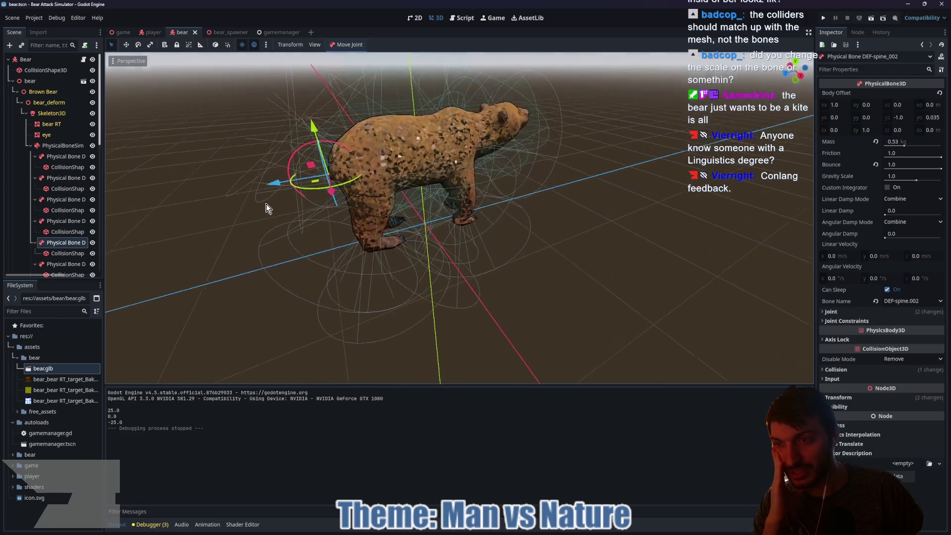
pyautogui.click(60, 253)
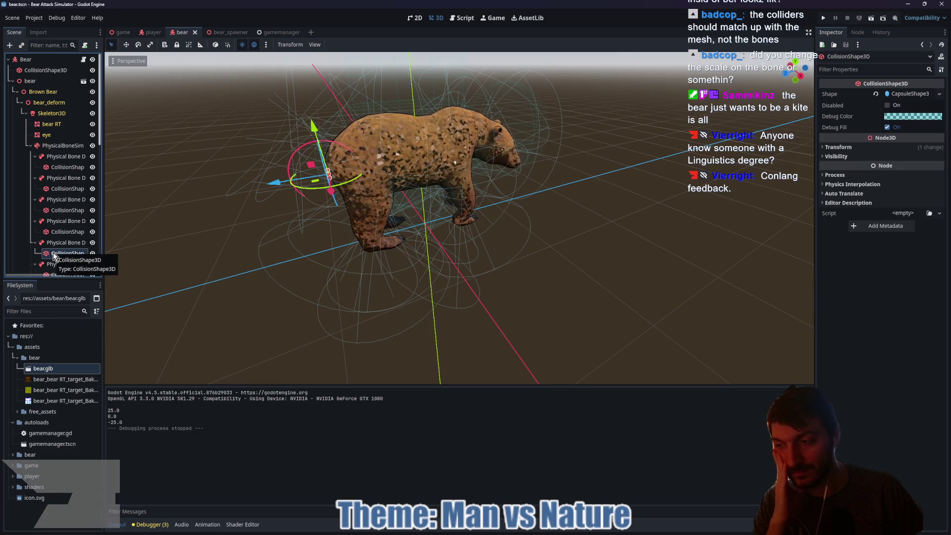
pyautogui.click(64, 264)
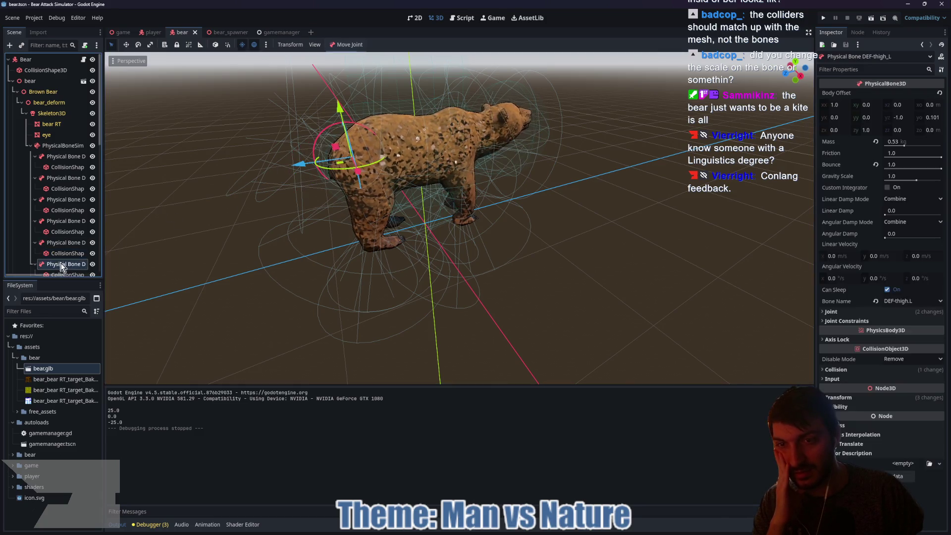
pyautogui.moveTo(340, 215)
pyautogui.mouseDown()
pyautogui.moveTo(450, 221)
pyautogui.moveTo(516, 206)
pyautogui.moveTo(257, 218)
pyautogui.mouseUp()
pyautogui.scroll(-3, 72, 244)
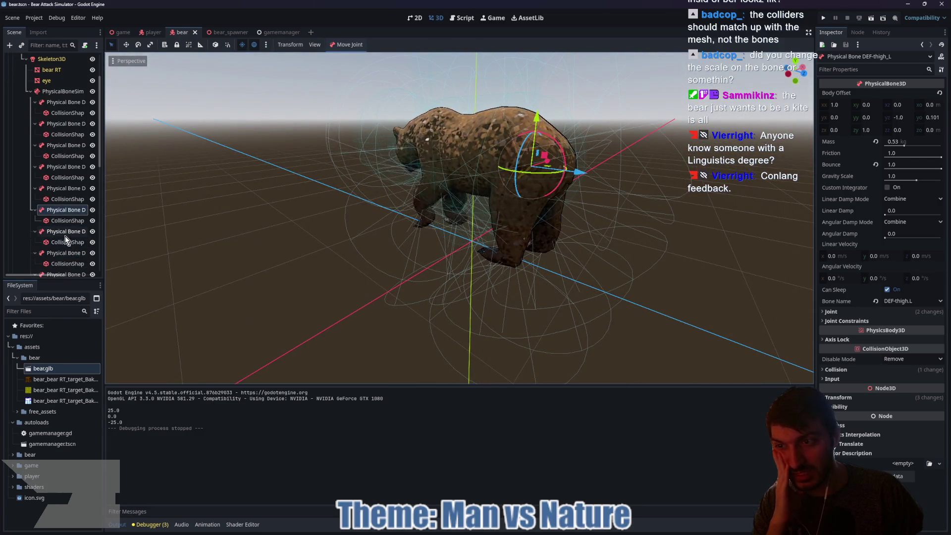
pyautogui.click(63, 224)
pyautogui.moveTo(267, 218)
pyautogui.mouseDown()
pyautogui.moveTo(299, 218)
pyautogui.moveTo(241, 217)
pyautogui.moveTo(318, 218)
pyautogui.moveTo(338, 229)
pyautogui.moveTo(387, 224)
pyautogui.mouseUp()
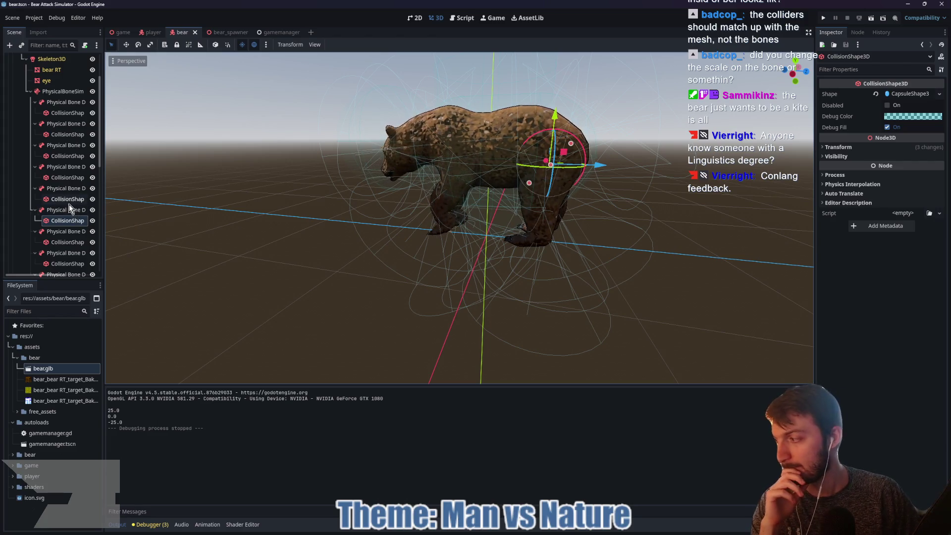
pyautogui.click(60, 253)
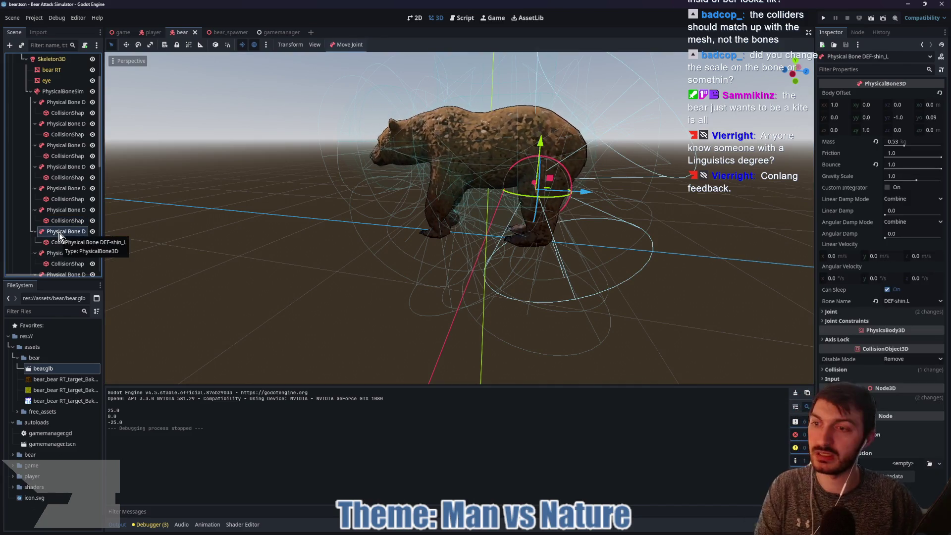
pyautogui.click(64, 242)
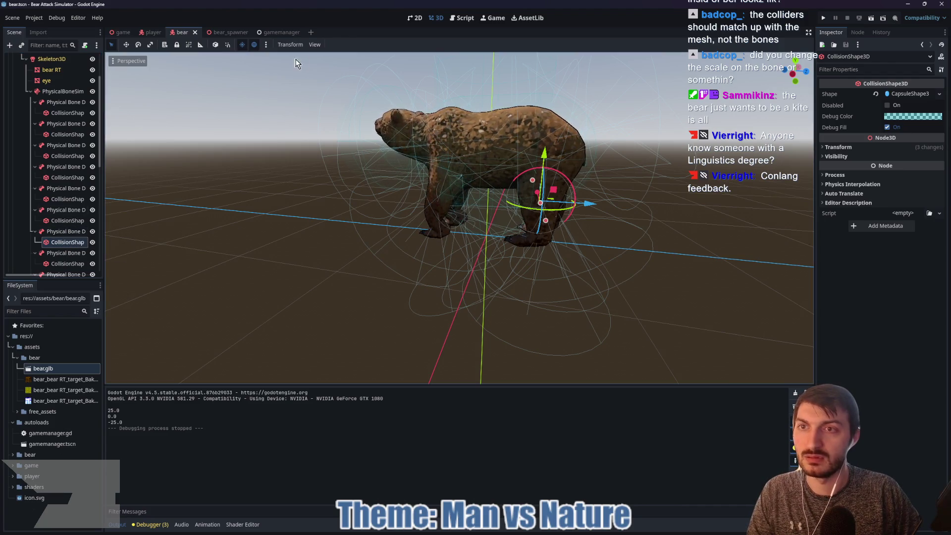
pyautogui.scroll(2, 86, 124)
pyautogui.click(93, 97)
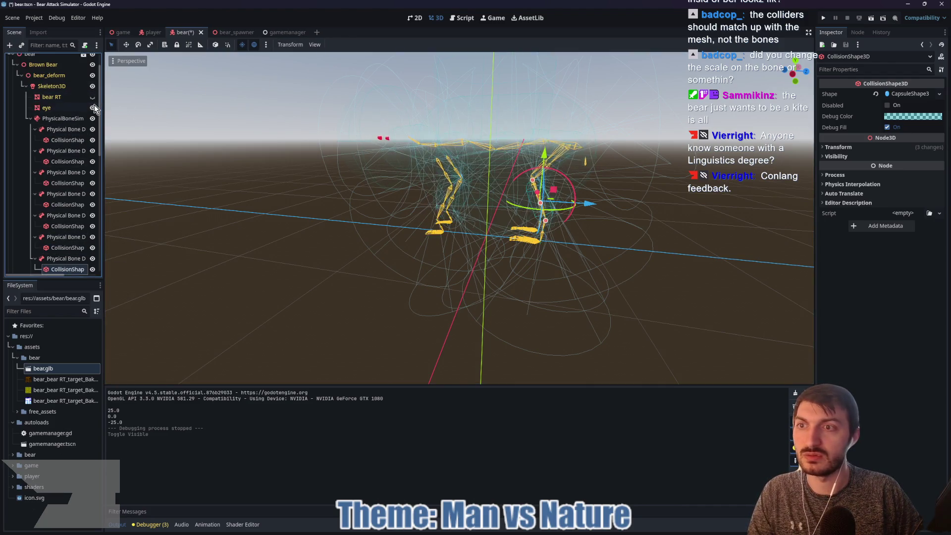
# Delete the hind-foot physical bones DEF-foot_L_001 and DEF-foot_R
pyautogui.scroll(5, 604, 228)
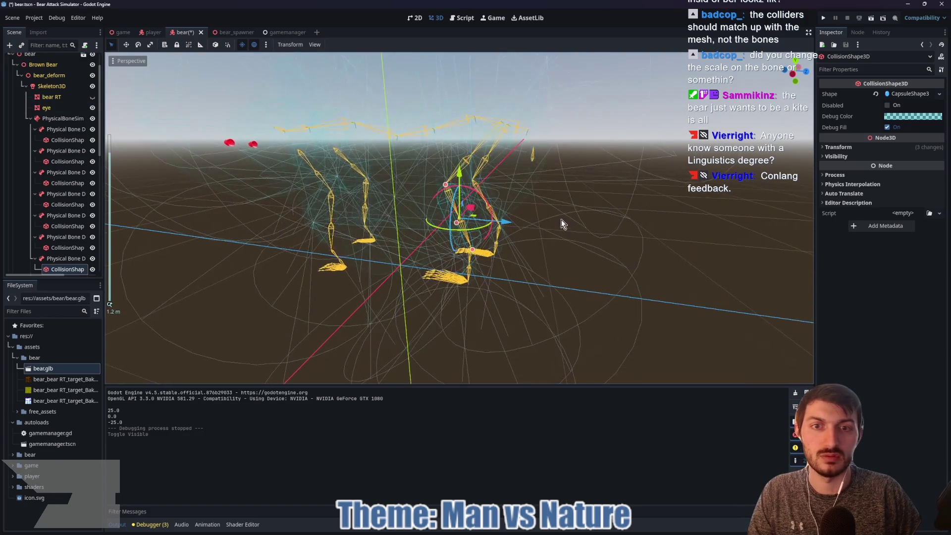
pyautogui.moveTo(614, 215)
pyautogui.mouseDown()
pyautogui.moveTo(504, 235)
pyautogui.moveTo(530, 191)
pyautogui.moveTo(553, 180)
pyautogui.mouseUp()
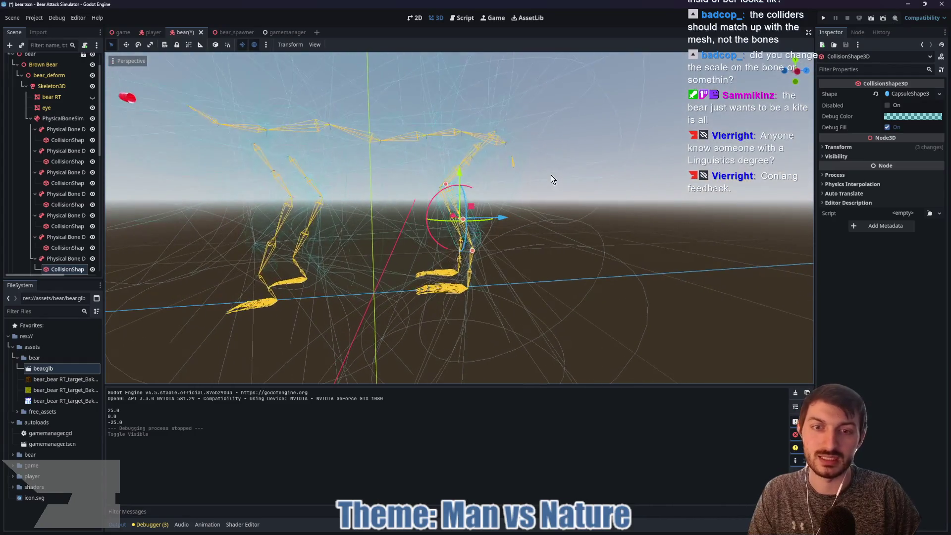
pyautogui.scroll(-1, 68, 255)
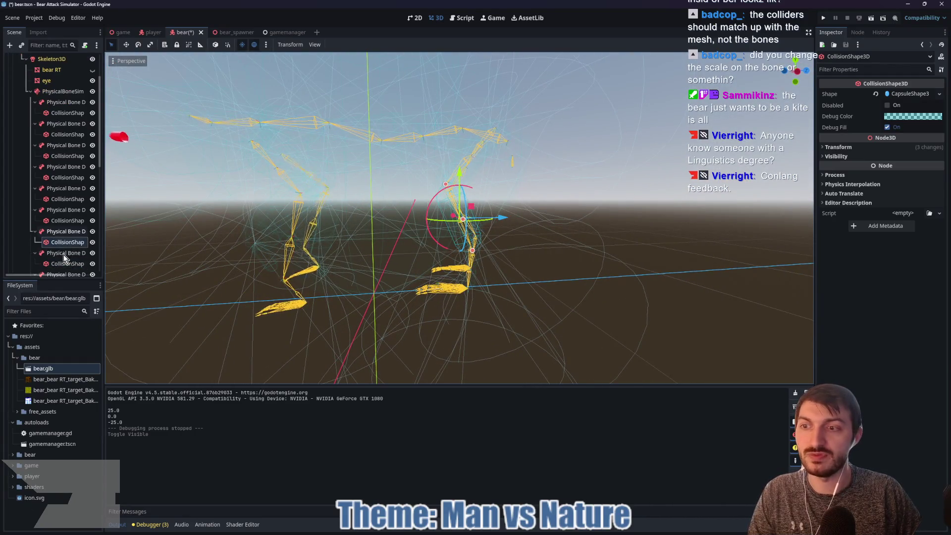
pyautogui.click(65, 254)
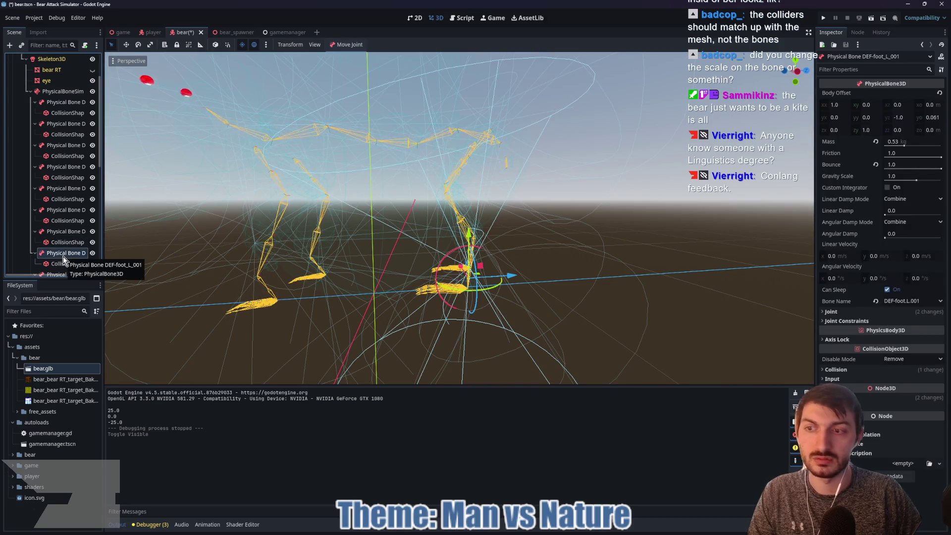
pyautogui.press('Delete')
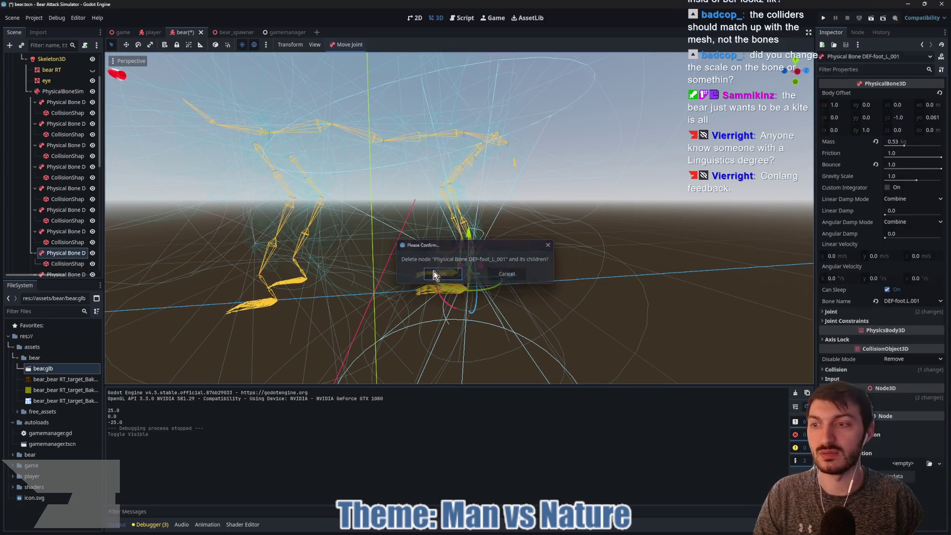
pyautogui.click(449, 275)
pyautogui.click(71, 248)
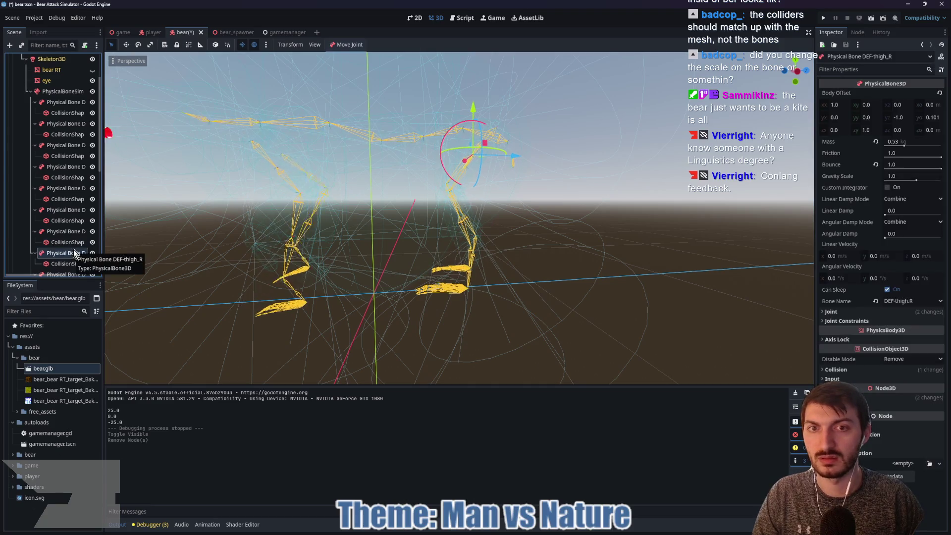
pyautogui.scroll(-3, 69, 247)
pyautogui.click(62, 221)
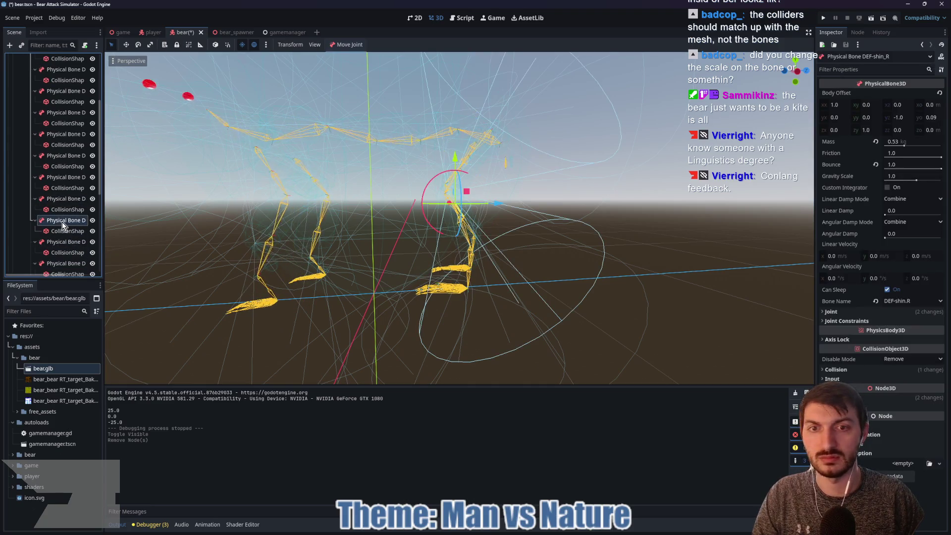
pyautogui.moveTo(321, 229)
pyautogui.mouseDown()
pyautogui.moveTo(251, 249)
pyautogui.moveTo(68, 243)
pyautogui.mouseUp()
pyautogui.press('Delete')
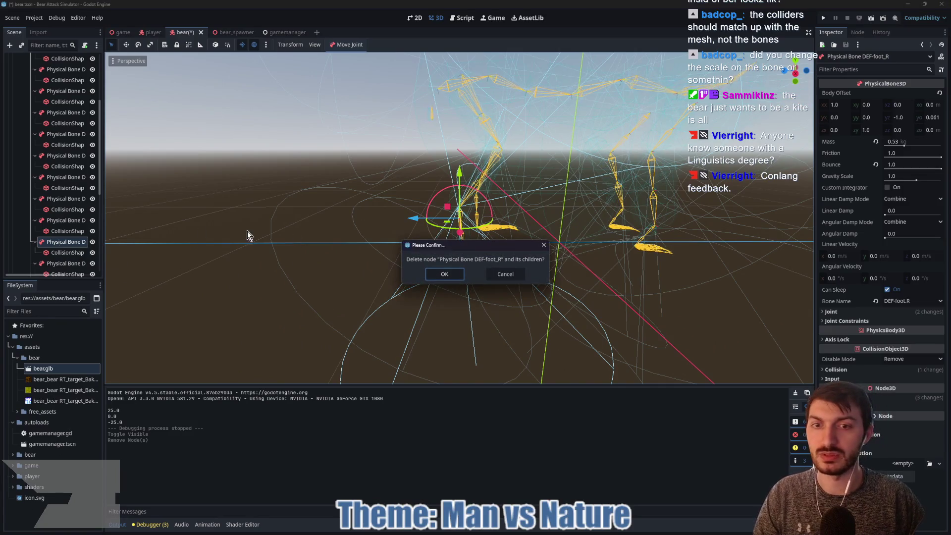
pyautogui.click(452, 272)
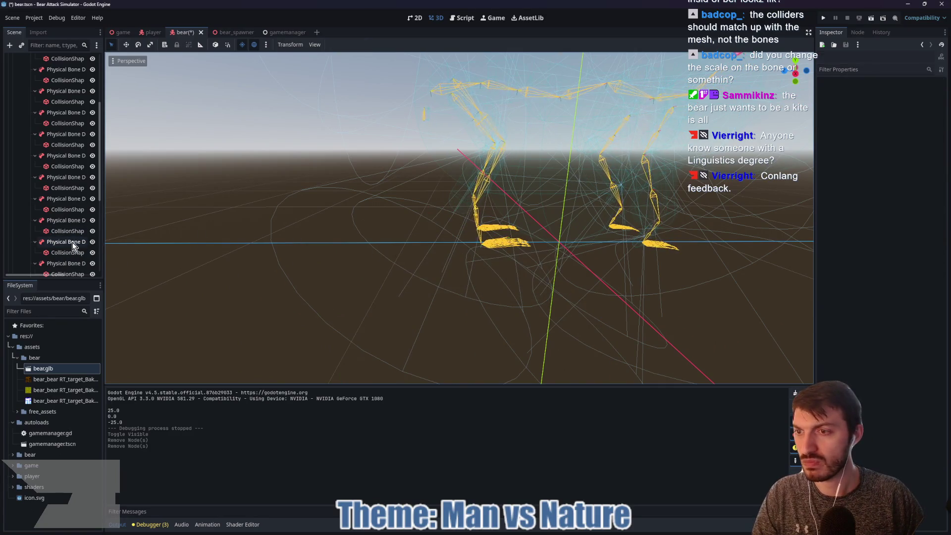
# Delete the front-foot physical bones DEF-front_foot_L and DEF-front_foot_R_001
pyautogui.click(72, 242)
pyautogui.scroll(-2, 63, 254)
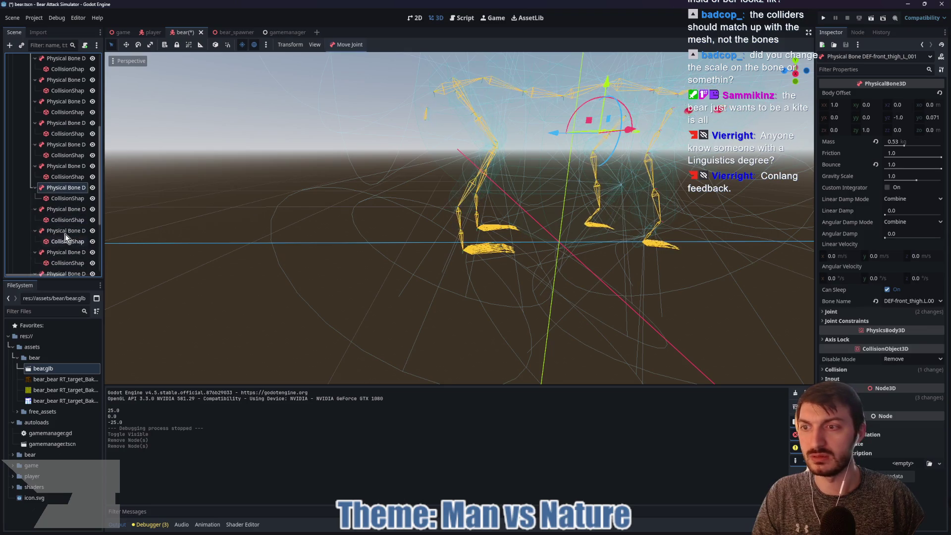
pyautogui.click(59, 231)
pyautogui.moveTo(436, 238)
pyautogui.mouseDown()
pyautogui.moveTo(541, 231)
pyautogui.moveTo(332, 219)
pyautogui.moveTo(382, 224)
pyautogui.mouseUp()
pyautogui.click(68, 243)
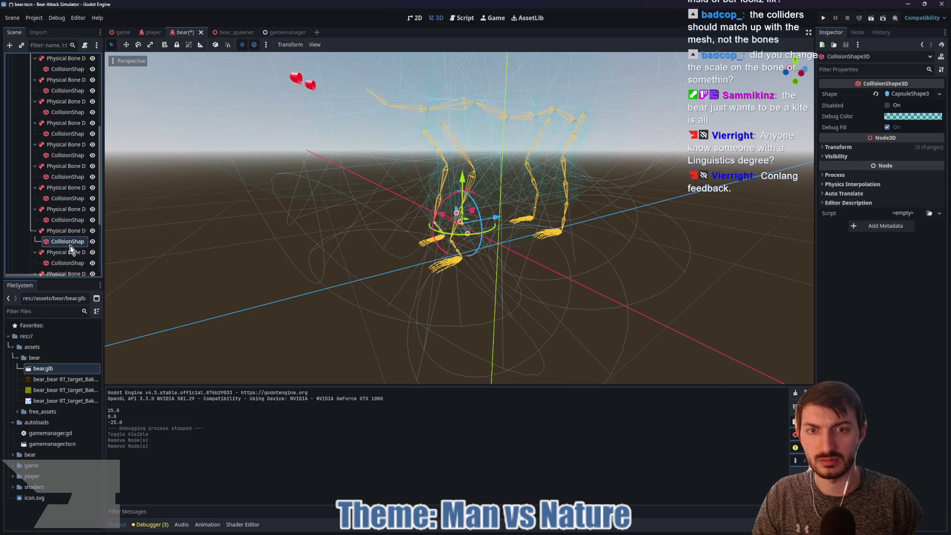
pyautogui.click(58, 232)
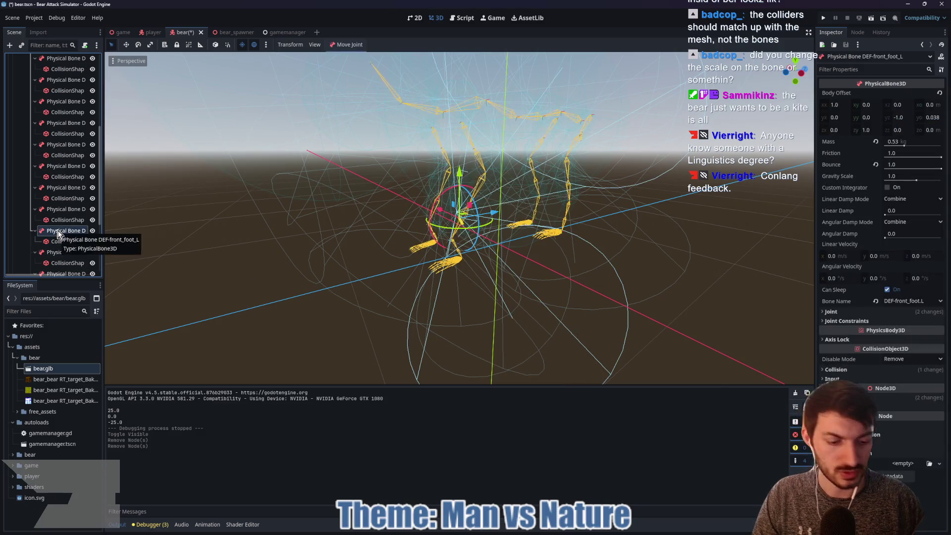
pyautogui.press('Delete')
pyautogui.click(446, 275)
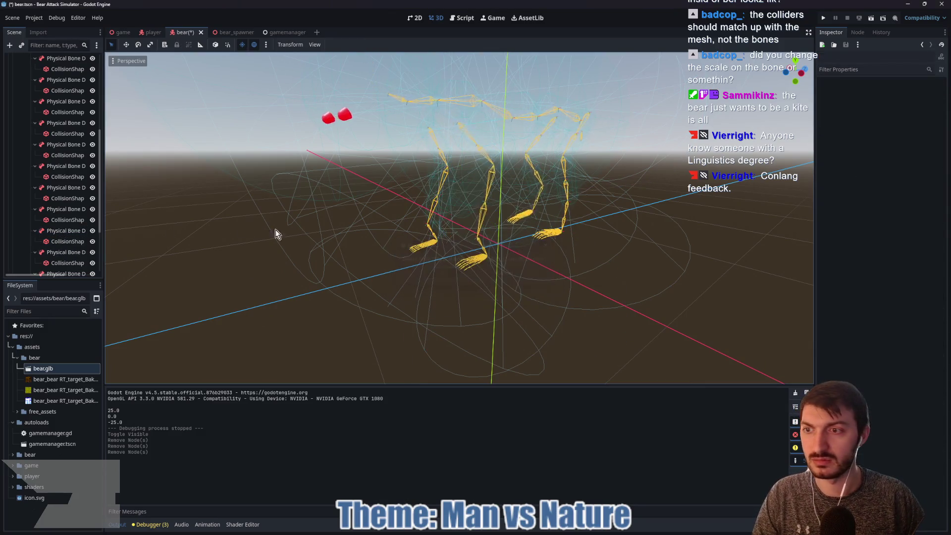
pyautogui.doubleClick(63, 231)
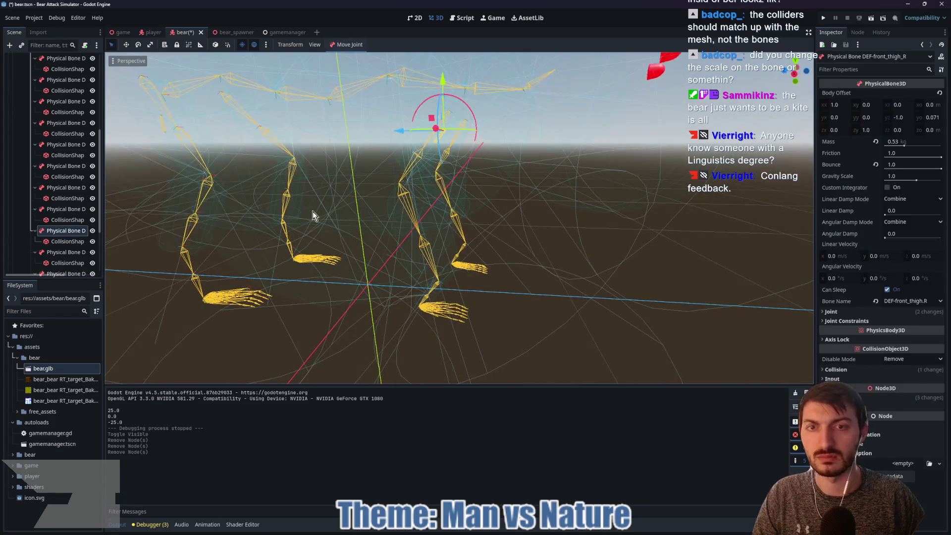
pyautogui.doubleClick(65, 252)
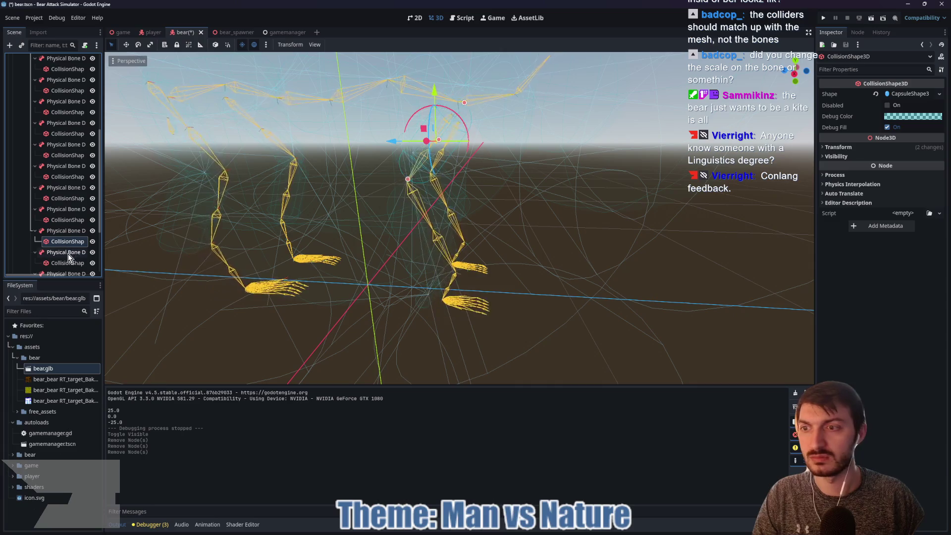
pyautogui.click(67, 263)
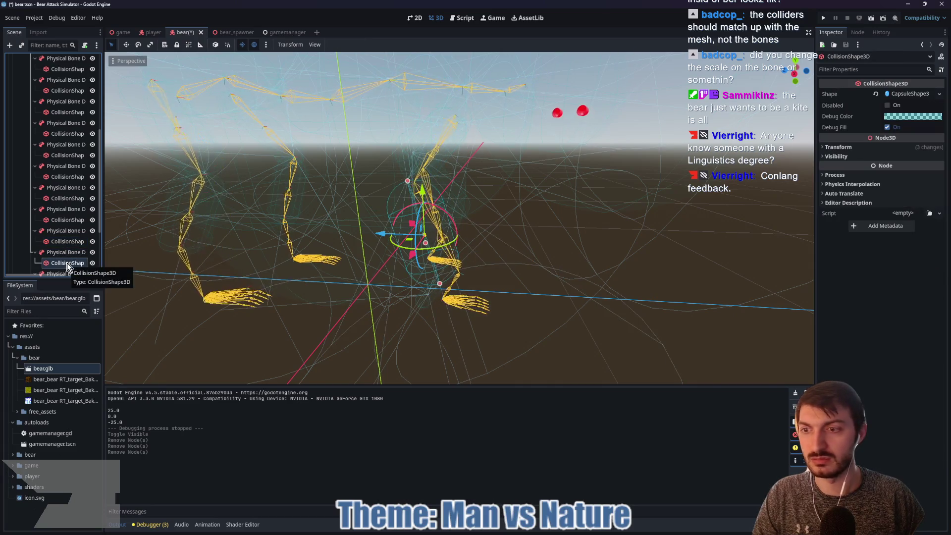
pyautogui.scroll(-2, 61, 256)
pyautogui.click(67, 221)
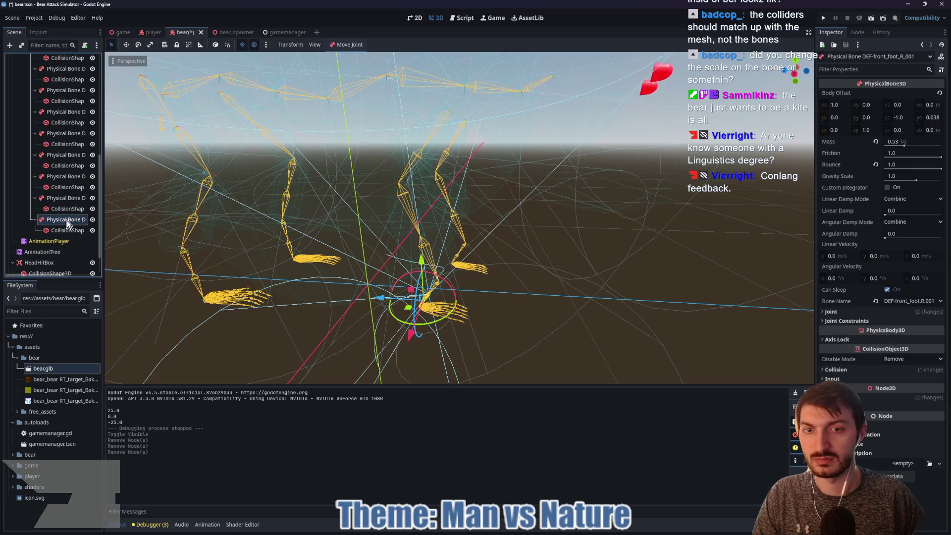
pyautogui.press('Delete')
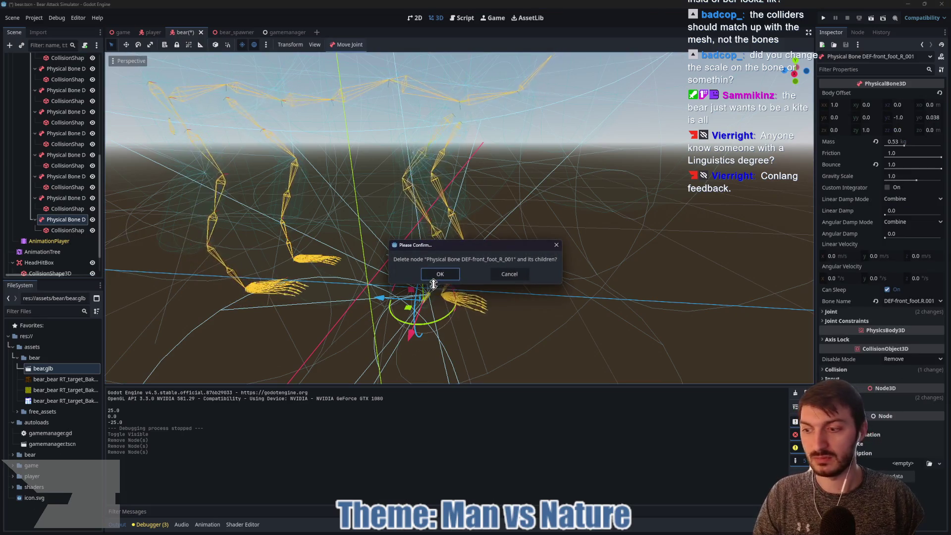
pyautogui.click(440, 275)
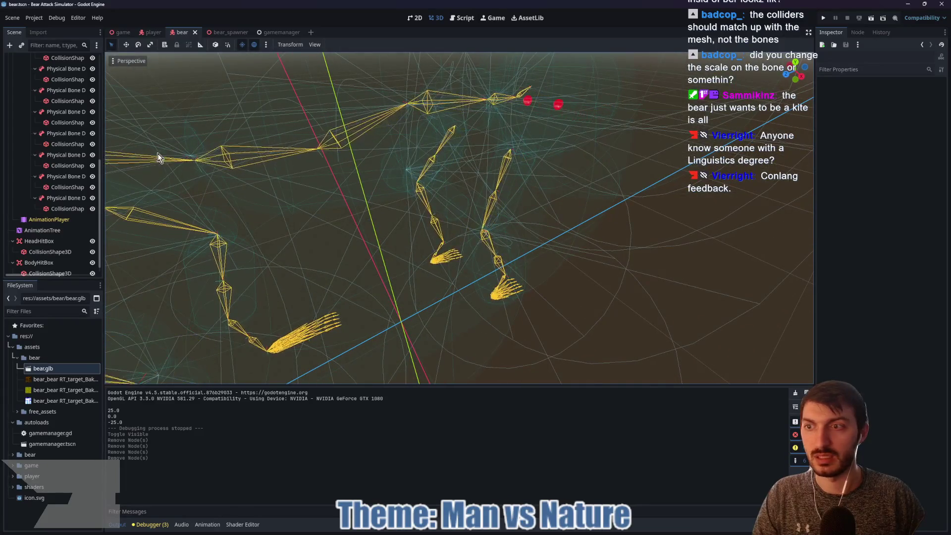
# Raise the DEF-spine_008 capsule collider's height from about 0.31 to 0.40
pyautogui.scroll(3, 64, 195)
pyautogui.click(58, 119)
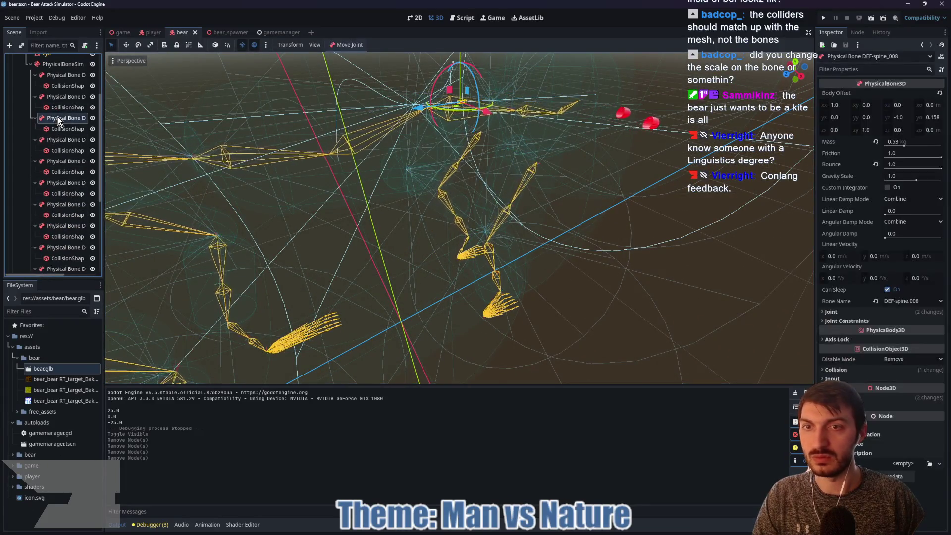
pyautogui.click(62, 129)
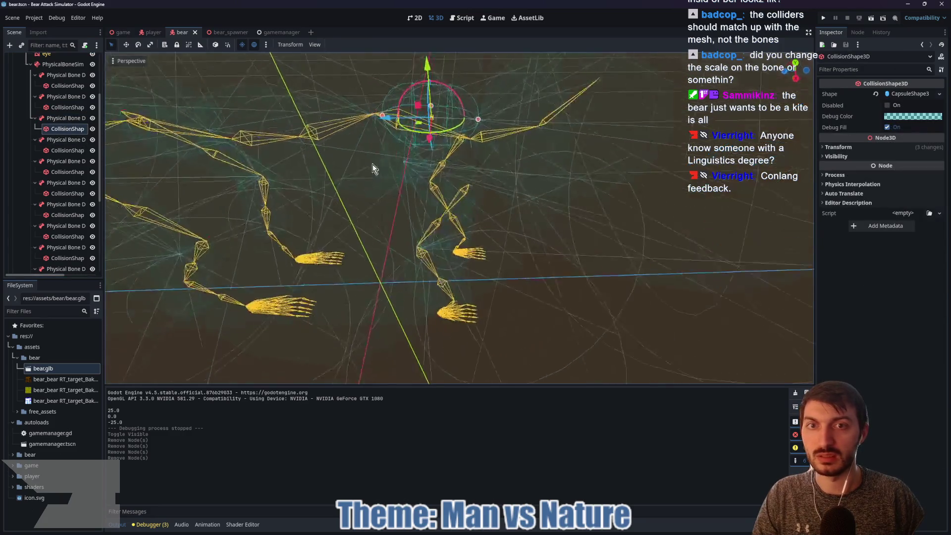
pyautogui.moveTo(475, 121)
pyautogui.mouseDown()
pyautogui.moveTo(543, 122)
pyautogui.moveTo(513, 123)
pyautogui.mouseUp()
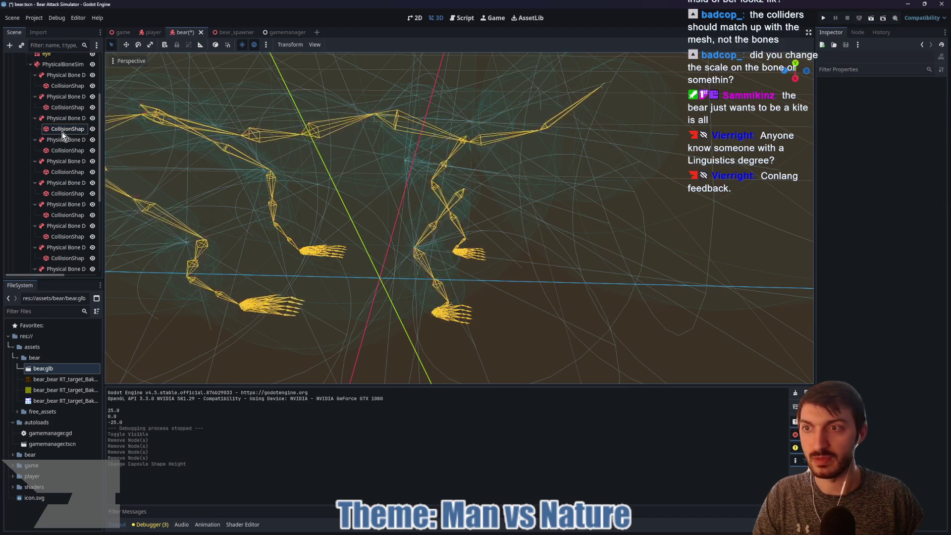
# Set spine capsule heights to about 0.378 and 0.584
pyautogui.moveTo(379, 117); pyautogui.dragTo(385, 118)
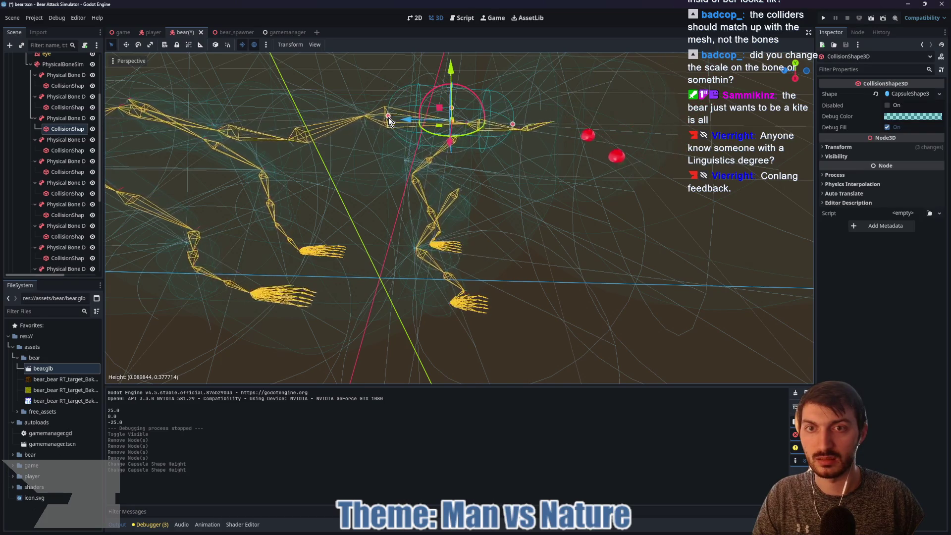
pyautogui.click(68, 107)
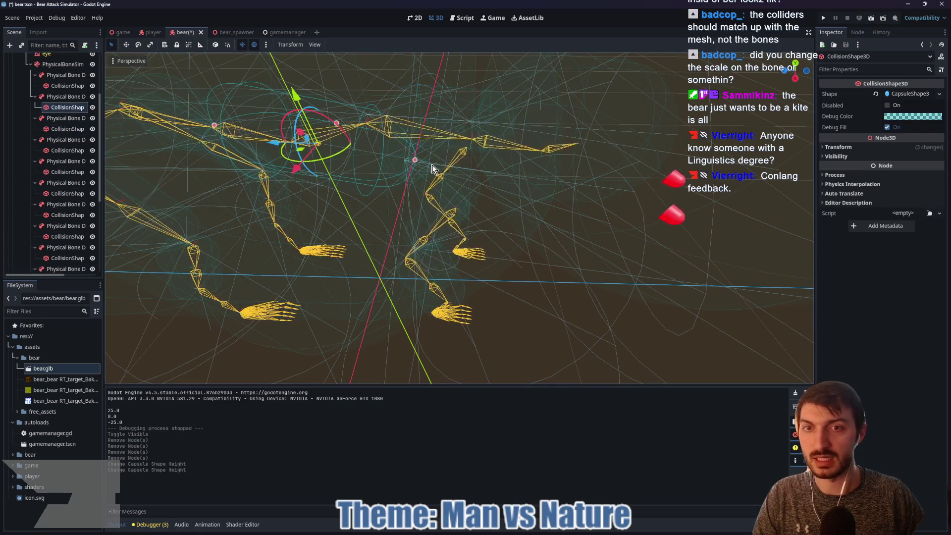
pyautogui.moveTo(417, 159)
pyautogui.mouseDown()
pyautogui.moveTo(341, 185)
pyautogui.moveTo(347, 163)
pyautogui.moveTo(376, 182)
pyautogui.moveTo(248, 195)
pyautogui.moveTo(388, 171)
pyautogui.mouseUp()
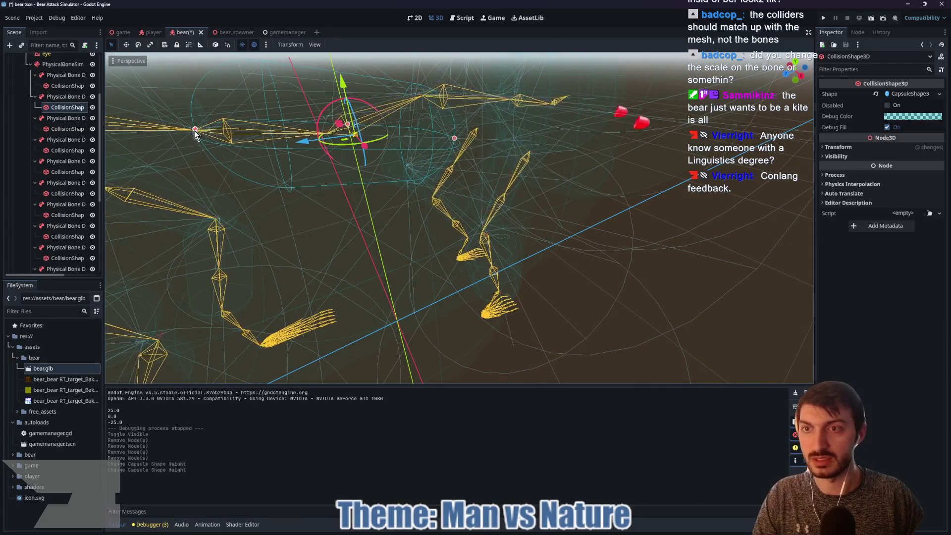
pyautogui.moveTo(196, 131); pyautogui.dragTo(216, 133)
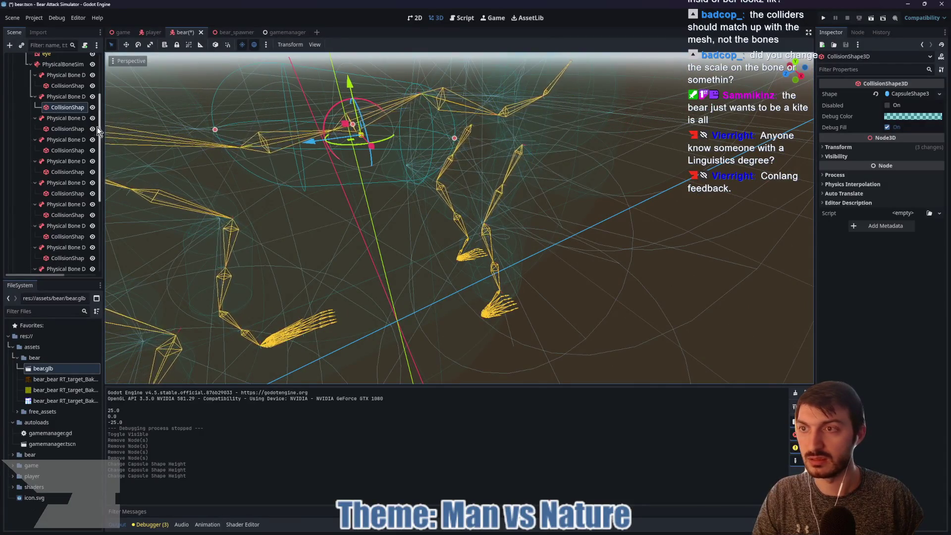
# Select the next spine capsule collider, then make the Brown Bear mesh visible again
pyautogui.click(57, 151)
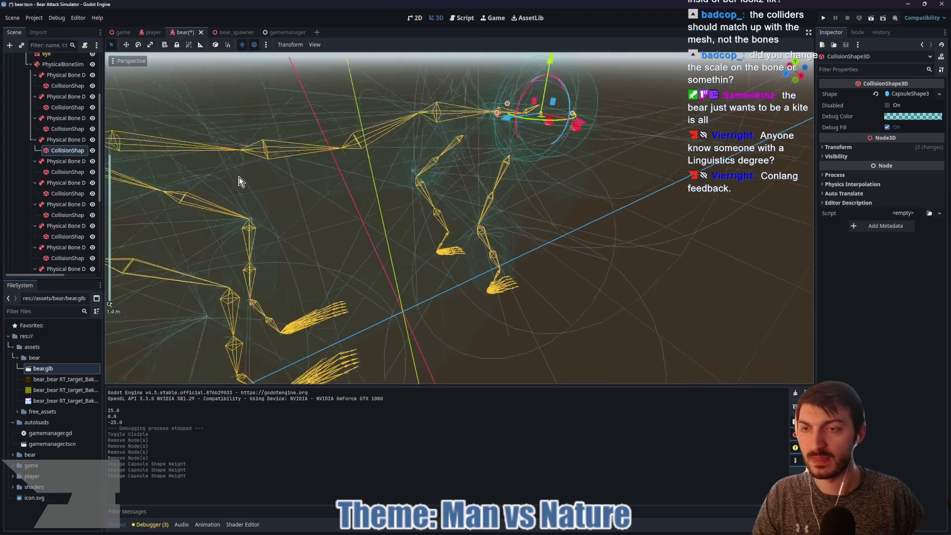
pyautogui.scroll(-5, 243, 178)
pyautogui.moveTo(276, 202)
pyautogui.mouseDown()
pyautogui.moveTo(240, 215)
pyautogui.moveTo(308, 199)
pyautogui.moveTo(311, 223)
pyautogui.moveTo(299, 219)
pyautogui.moveTo(313, 220)
pyautogui.mouseUp()
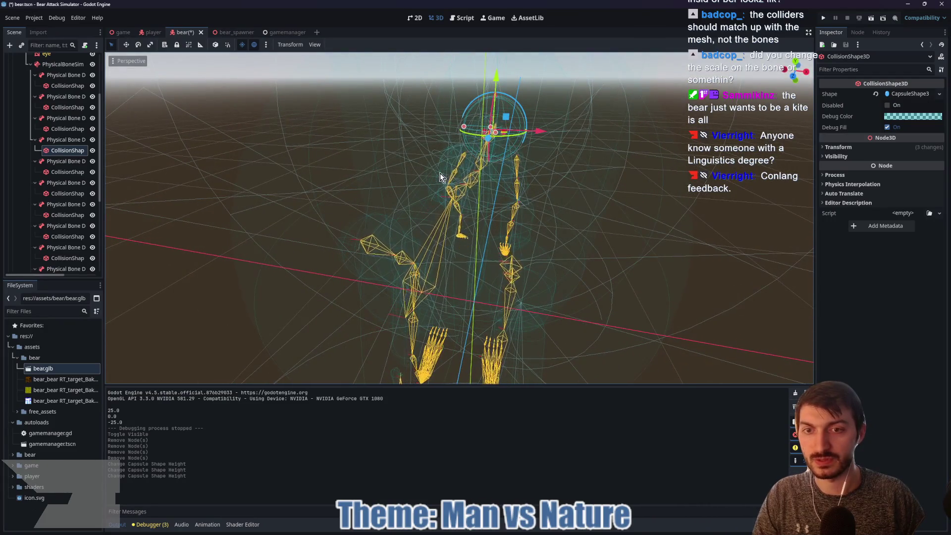
pyautogui.scroll(3, 66, 140)
pyautogui.click(92, 124)
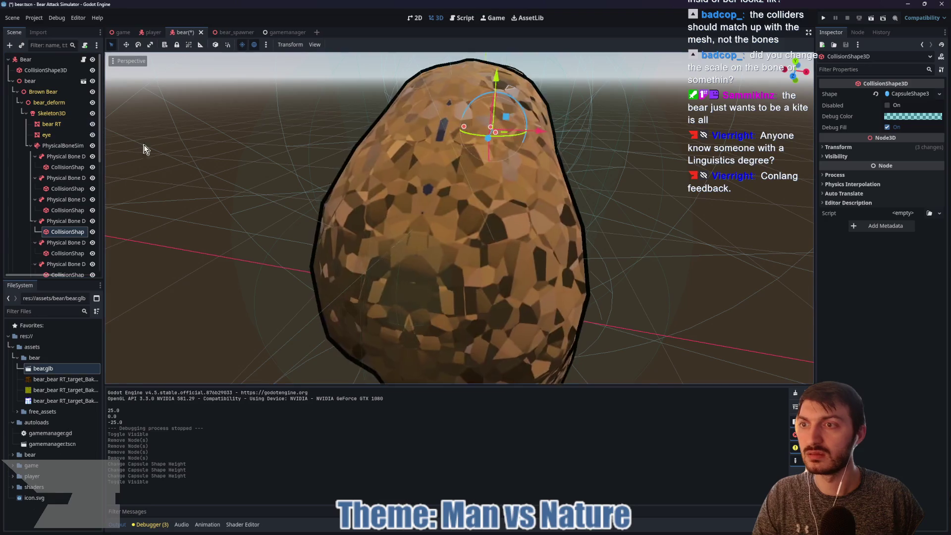
# Run the game scene with F5, punch the charging bear three times, then stop the run
pyautogui.click(120, 35)
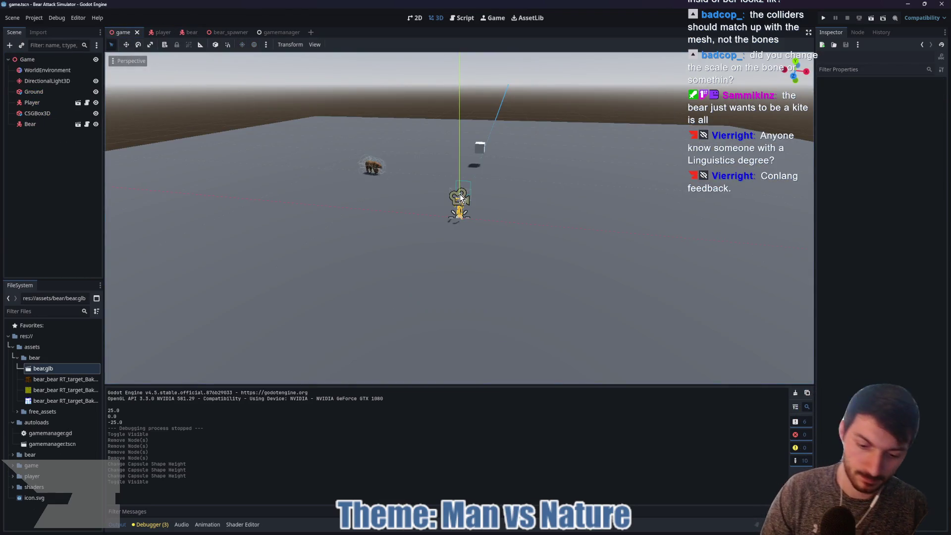
pyautogui.press('F5')
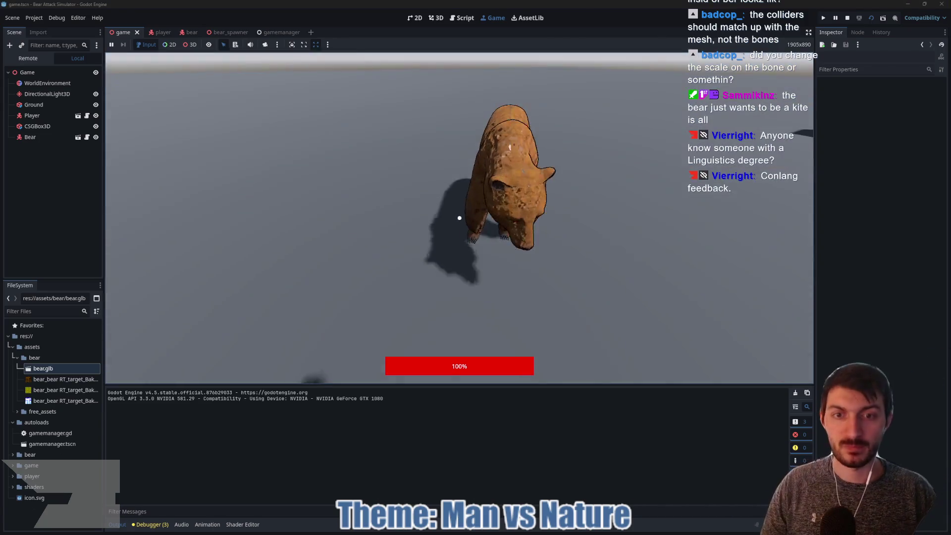
pyautogui.click(460, 218)
pyautogui.click(459, 218)
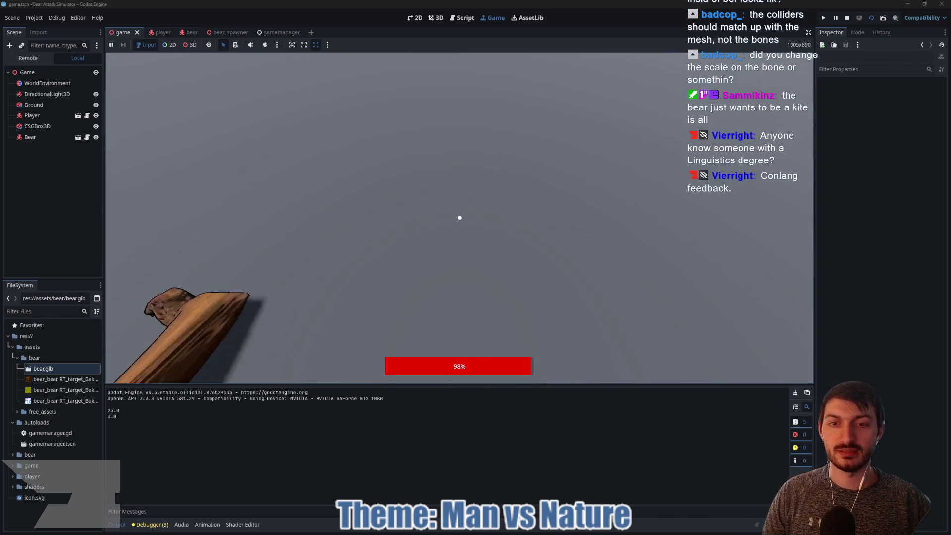
pyautogui.click(460, 218)
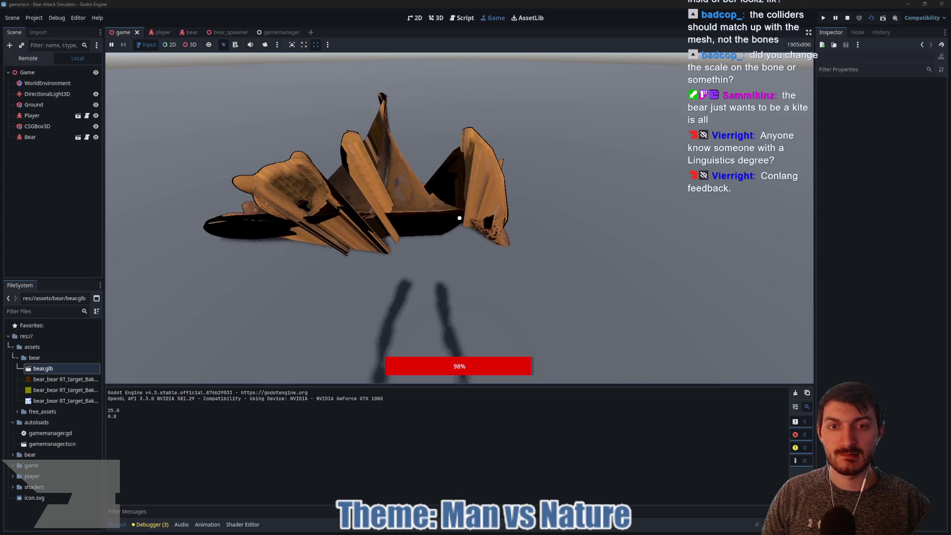
pyautogui.press('F8')
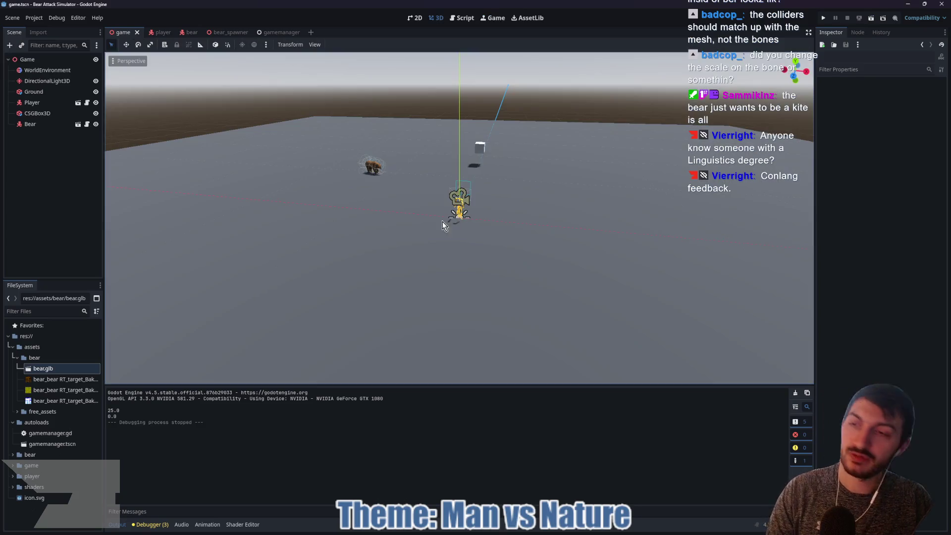
# Filter the bear scene by 't:Physi' and give all 13 physical bones mass 1.0 and bounce 0.0
pyautogui.click(189, 32)
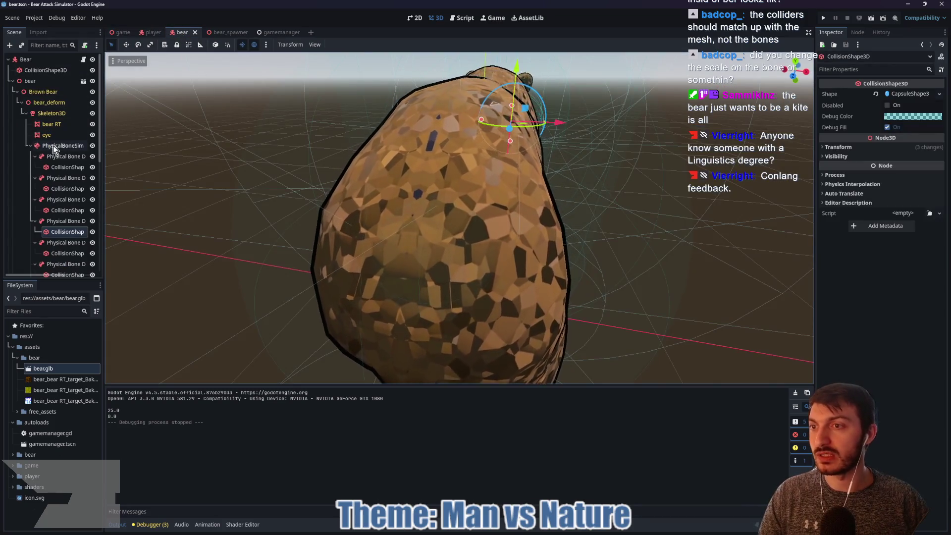
pyautogui.write('t:P')
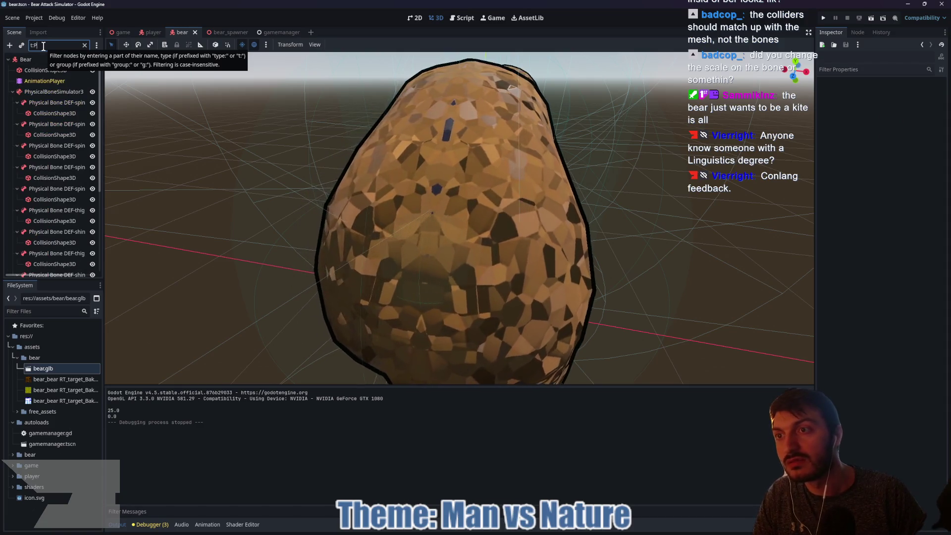
pyautogui.write('hysi')
pyautogui.click(58, 81)
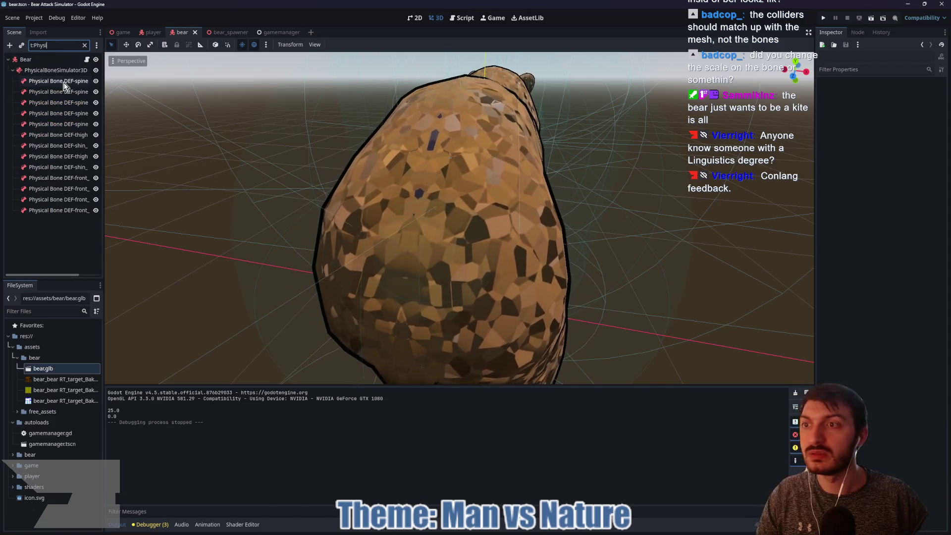
pyautogui.keyDown('shift'); pyautogui.click(54, 212); pyautogui.keyUp('shift')
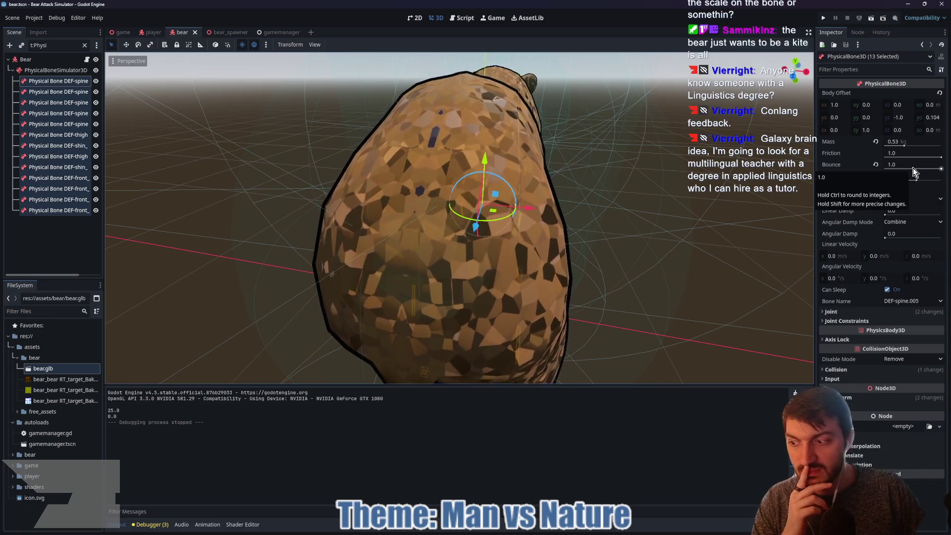
pyautogui.click(913, 168)
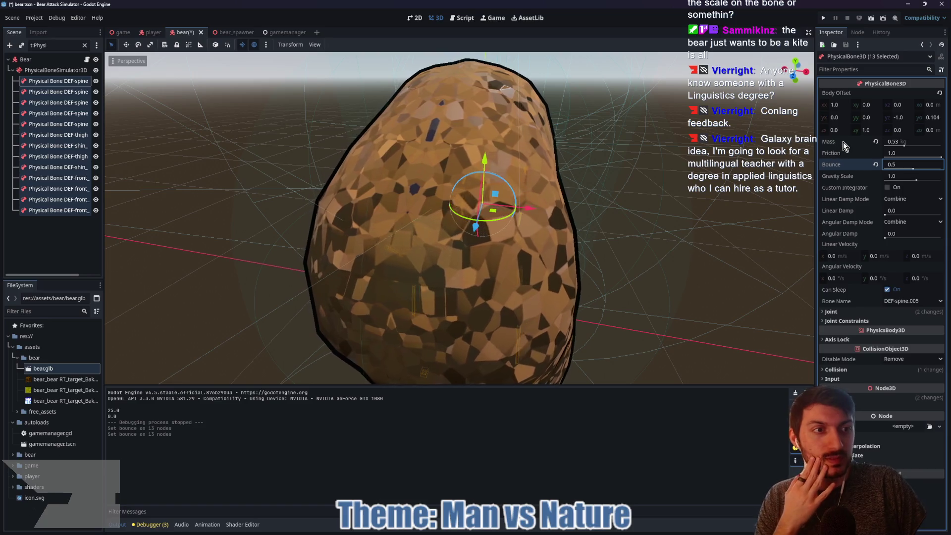
pyautogui.write('0.5')
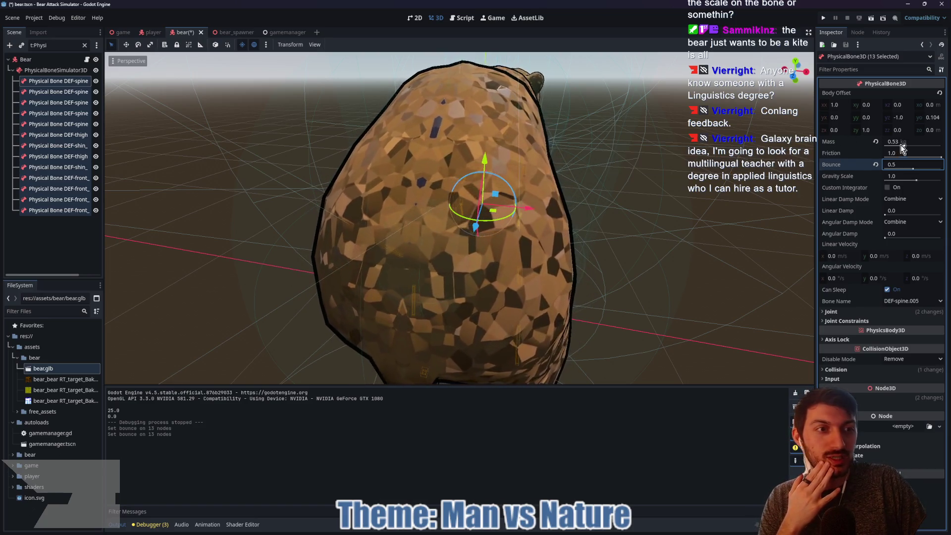
pyautogui.click(876, 141)
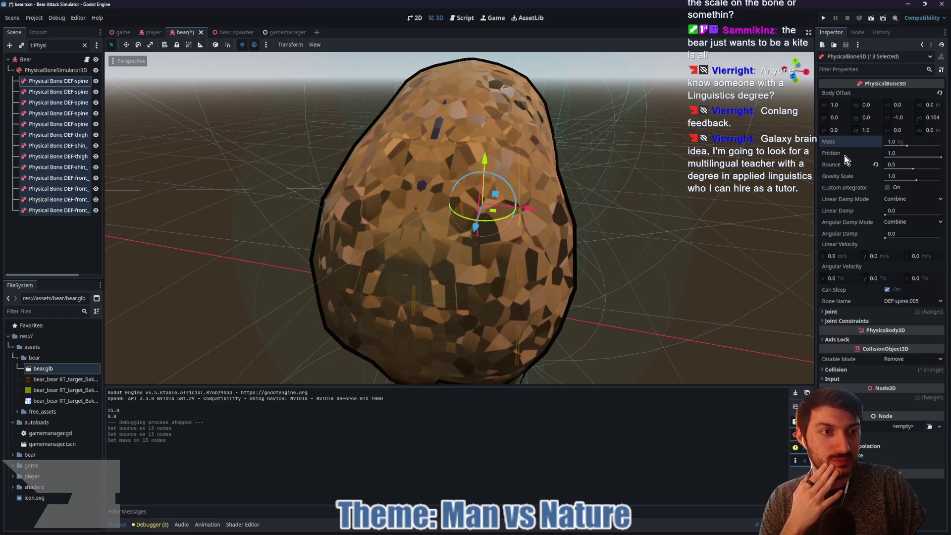
pyautogui.click(876, 165)
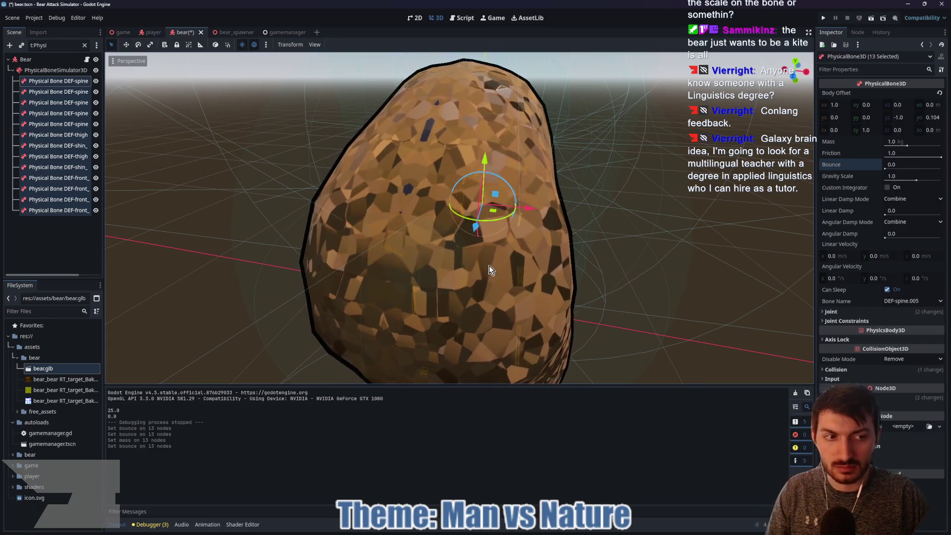
pyautogui.click(841, 312)
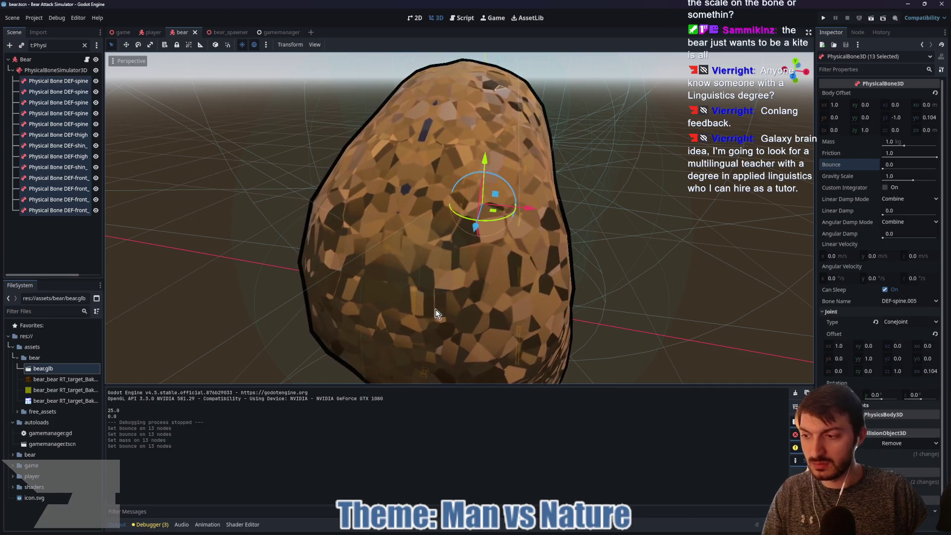
pyautogui.click(121, 32)
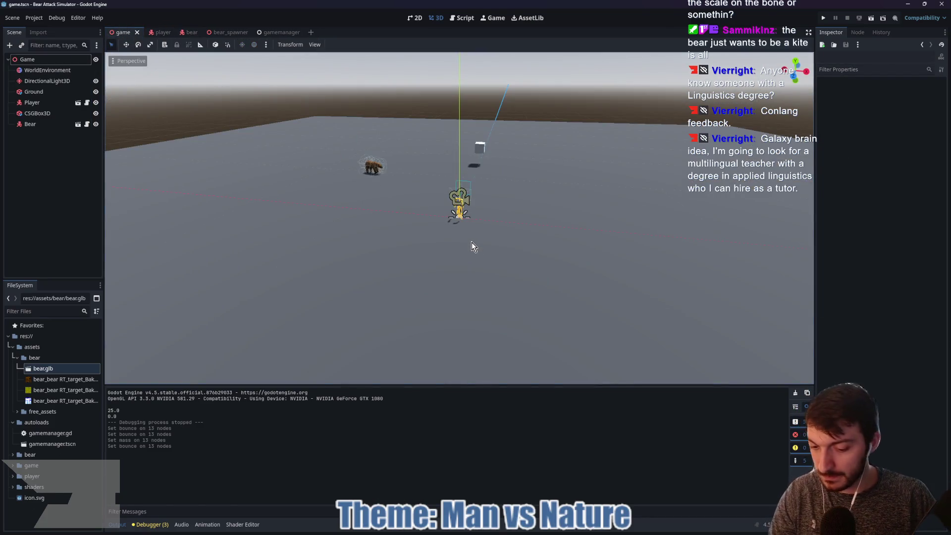
pyautogui.press('F5')
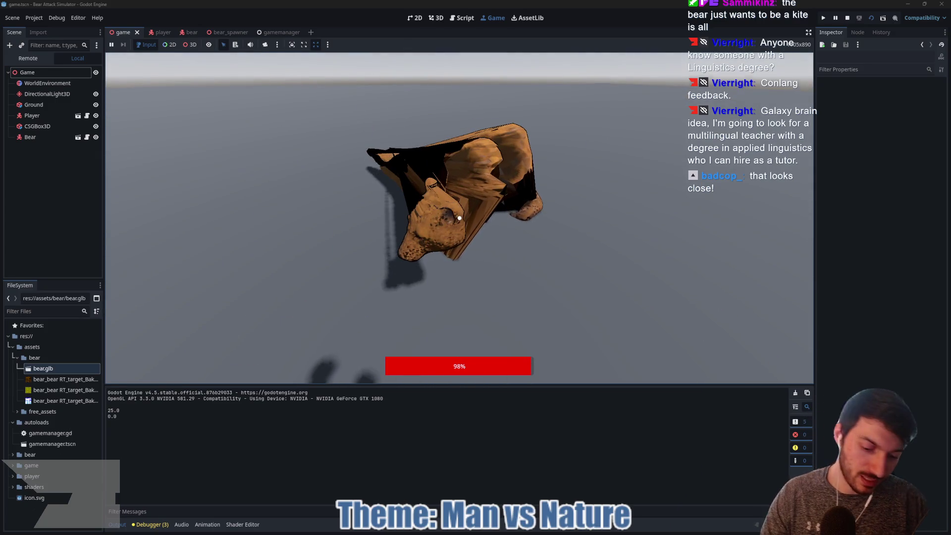
pyautogui.press('F8')
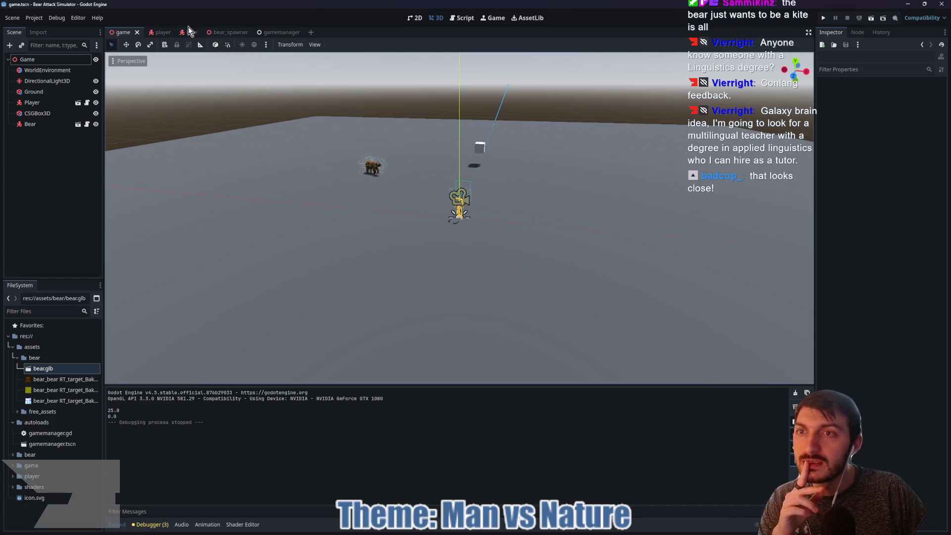
# Review the DEF-spine_005, 006, 008 and 009 physical bones, then clear the Scene filter
pyautogui.click(190, 32)
pyautogui.scroll(-3, 465, 145)
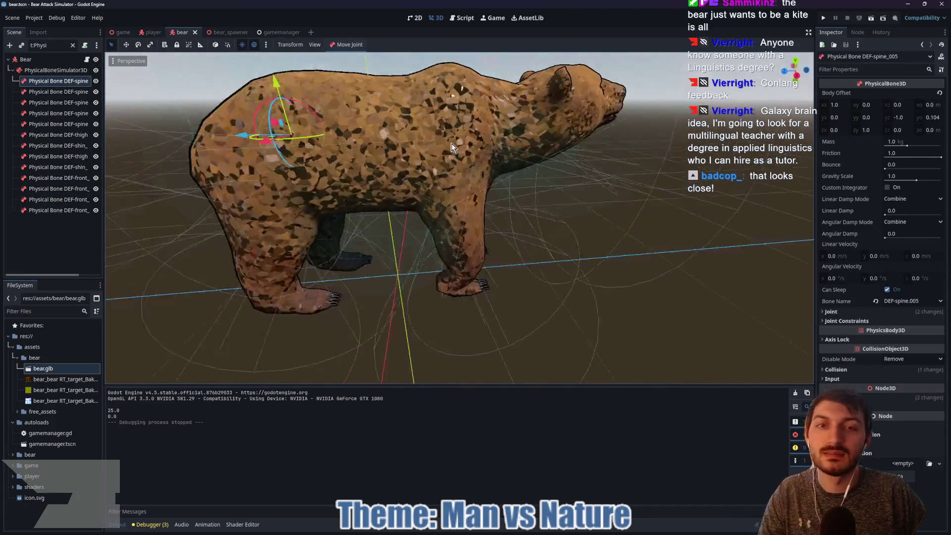
pyautogui.click(51, 94)
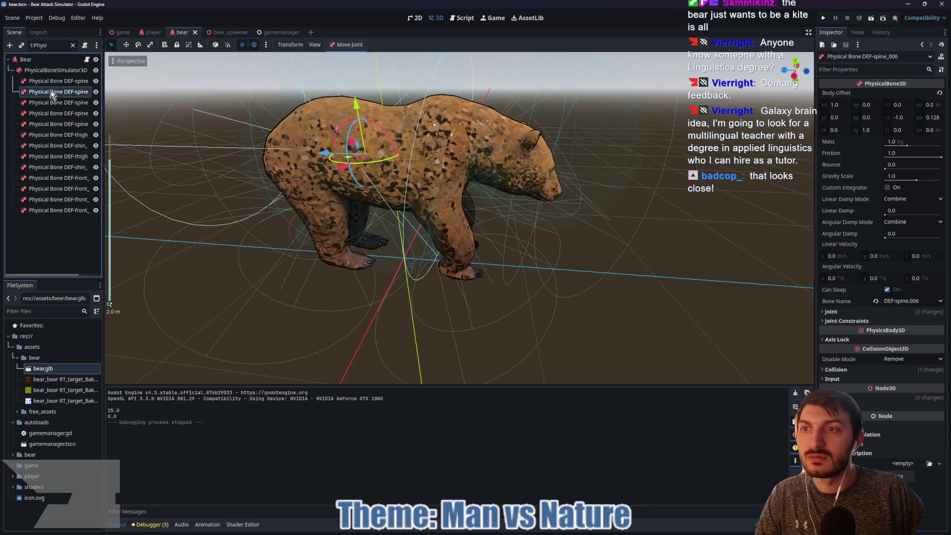
pyautogui.click(49, 81)
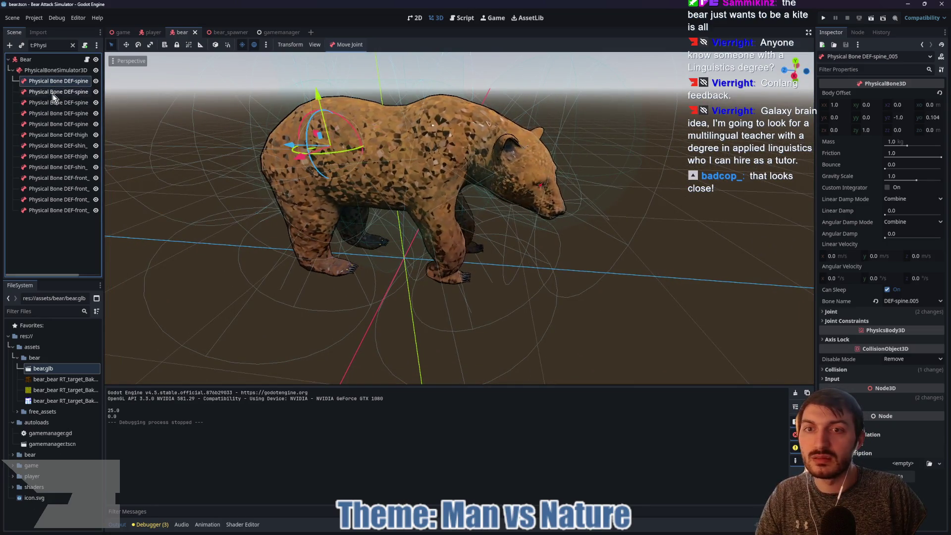
pyautogui.click(53, 104)
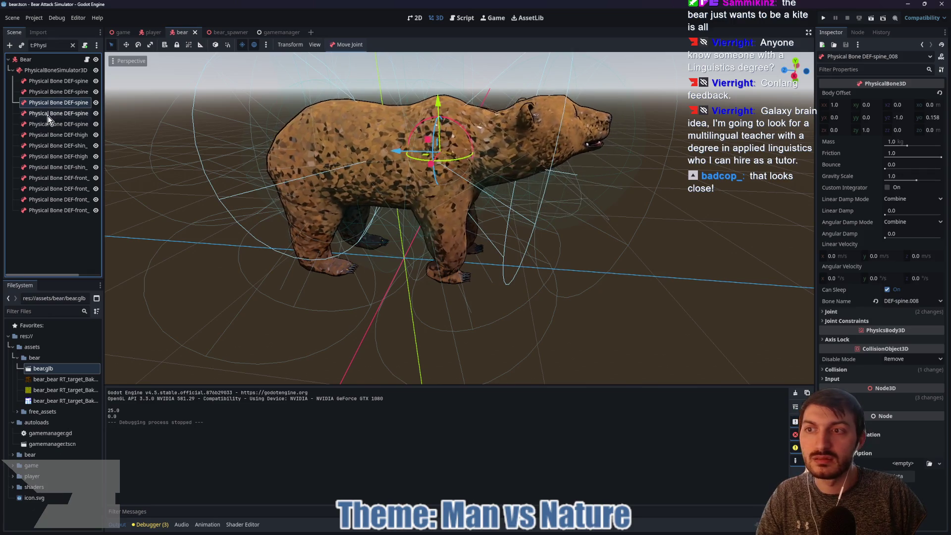
pyautogui.click(49, 114)
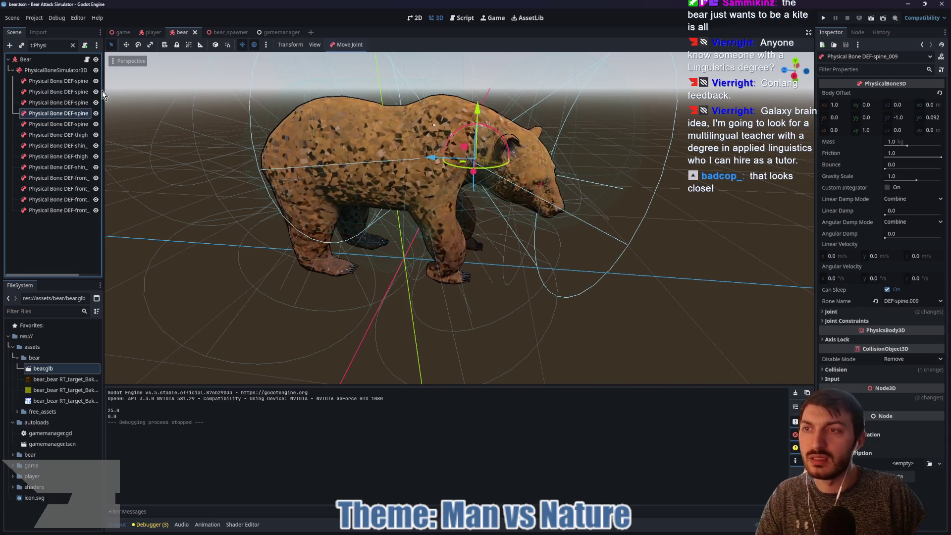
pyautogui.click(72, 45)
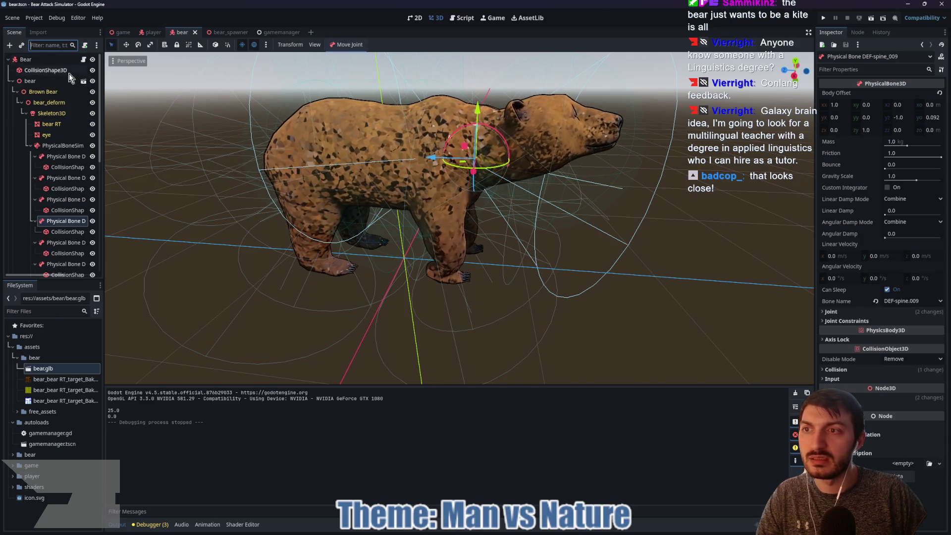
# Adjust the head-area capsule collider's height and radius, and save the bear scene
pyautogui.click(68, 232)
pyautogui.moveTo(555, 172)
pyautogui.mouseDown()
pyautogui.moveTo(575, 177)
pyautogui.moveTo(523, 161)
pyautogui.mouseUp()
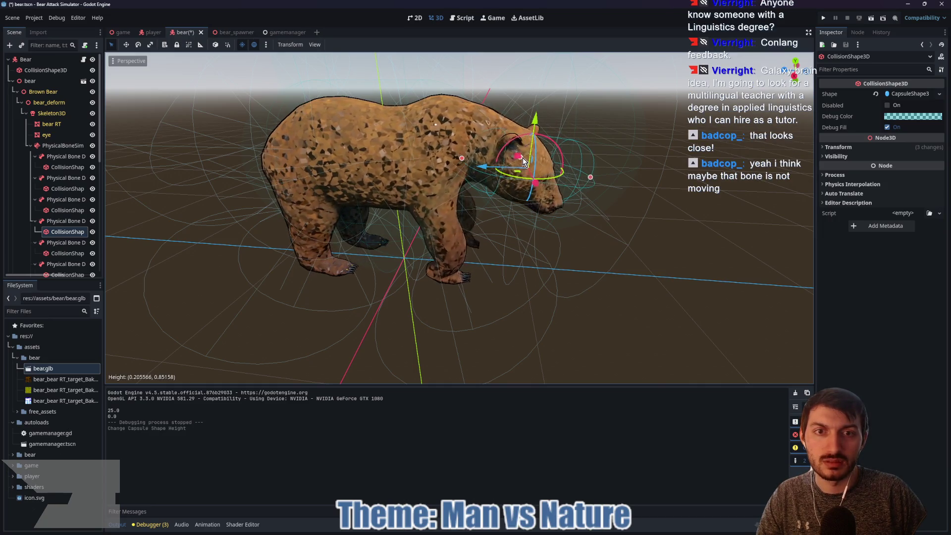
pyautogui.moveTo(591, 177); pyautogui.dragTo(587, 184)
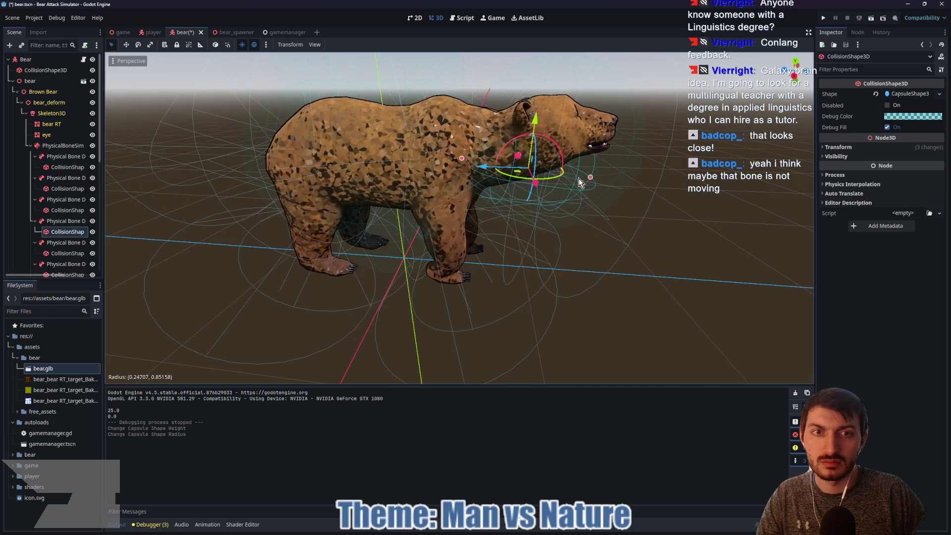
pyautogui.hotkey('ctrl', 's')
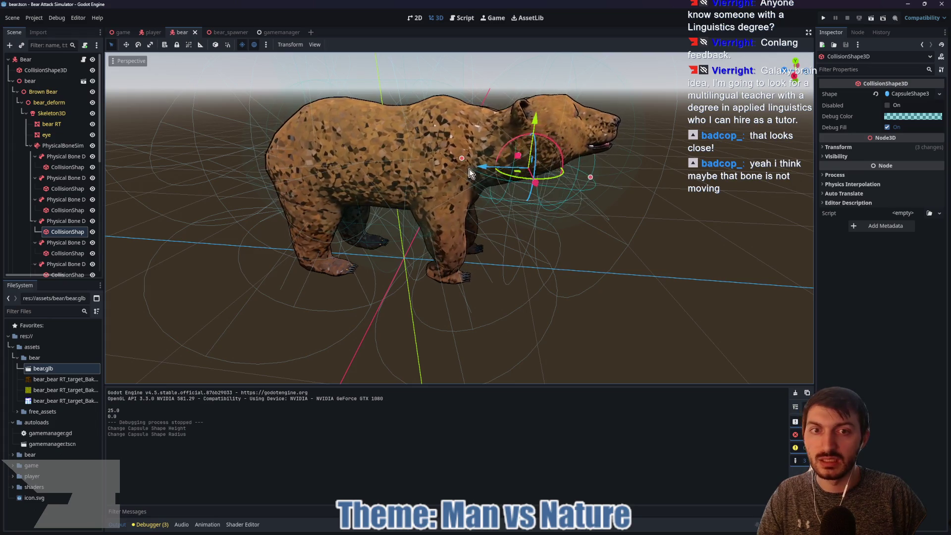
# Make the PhysicalBoneSimulator3D active and save the bear scene
pyautogui.click(61, 148)
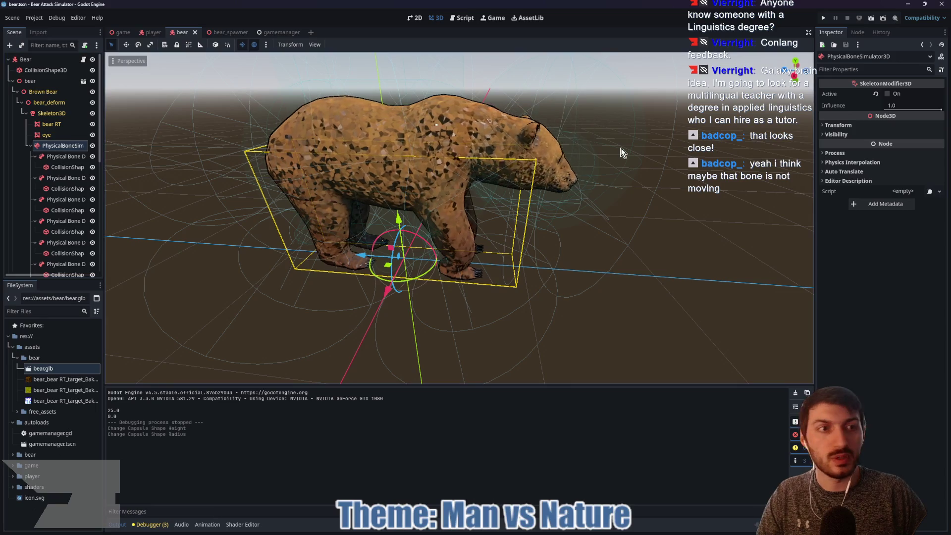
pyautogui.click(888, 94)
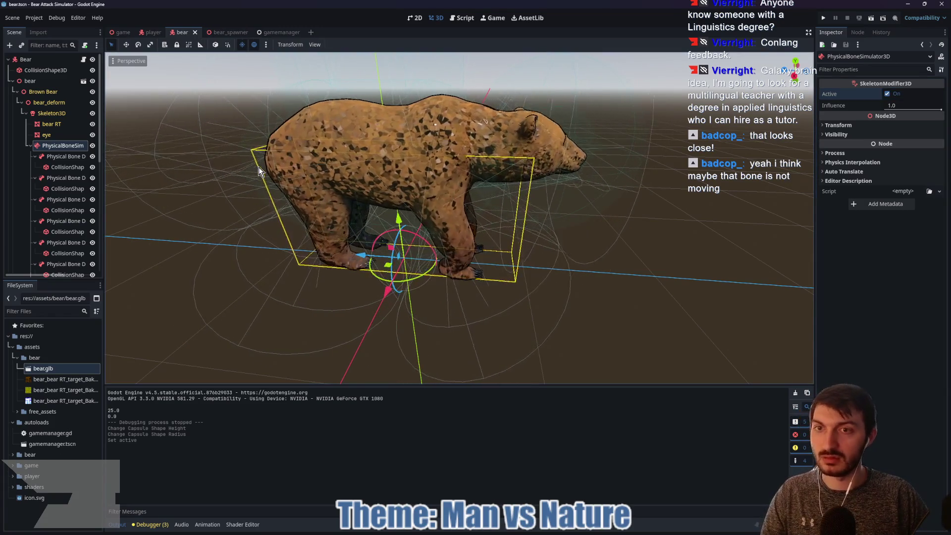
pyautogui.hotkey('ctrl', 's')
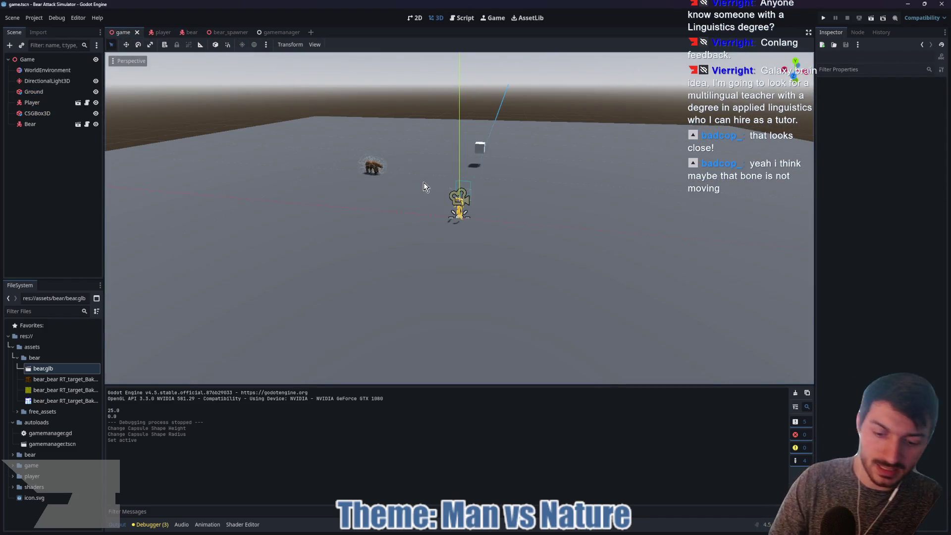
# Run the game with F5, punch the bear three times, then stop the run with F8
pyautogui.press('F5')
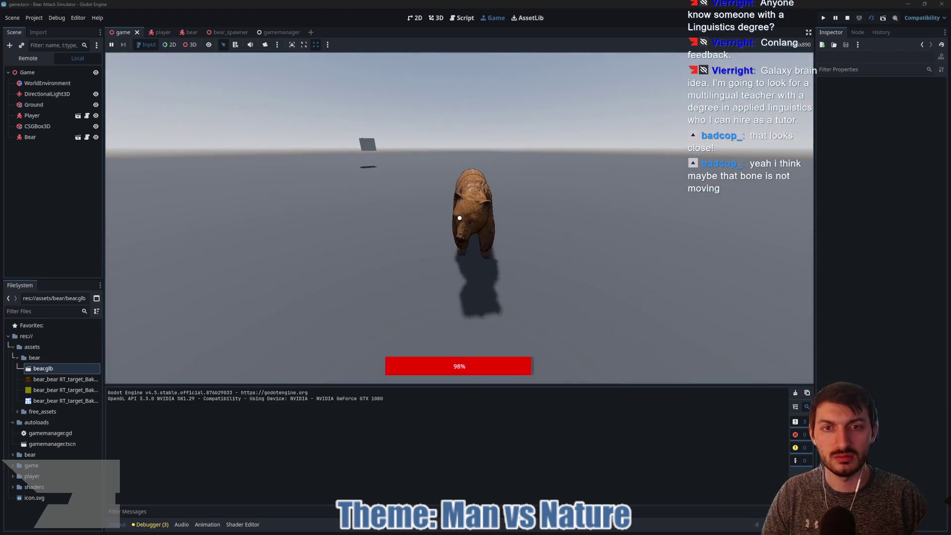
pyautogui.click(460, 218)
pyautogui.click(460, 218)
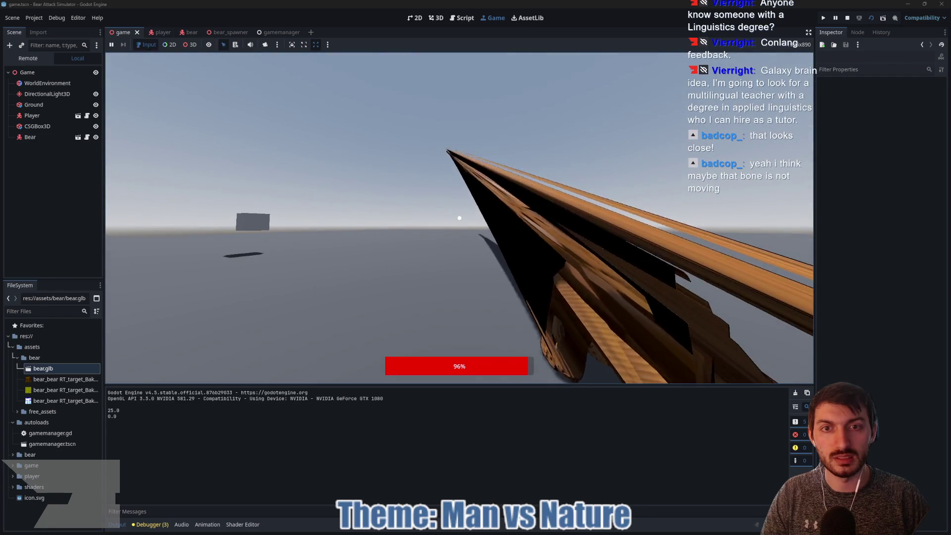
pyautogui.click(460, 218)
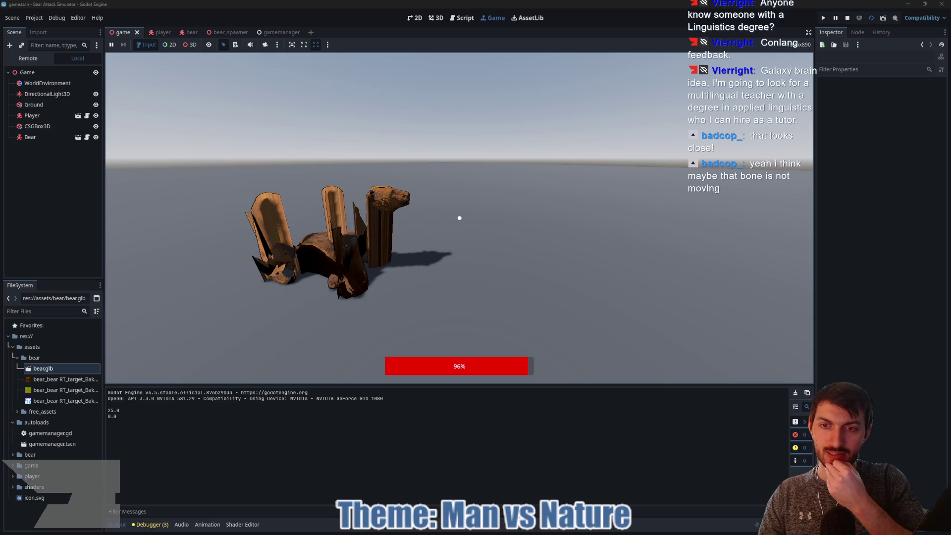
pyautogui.press('F8')
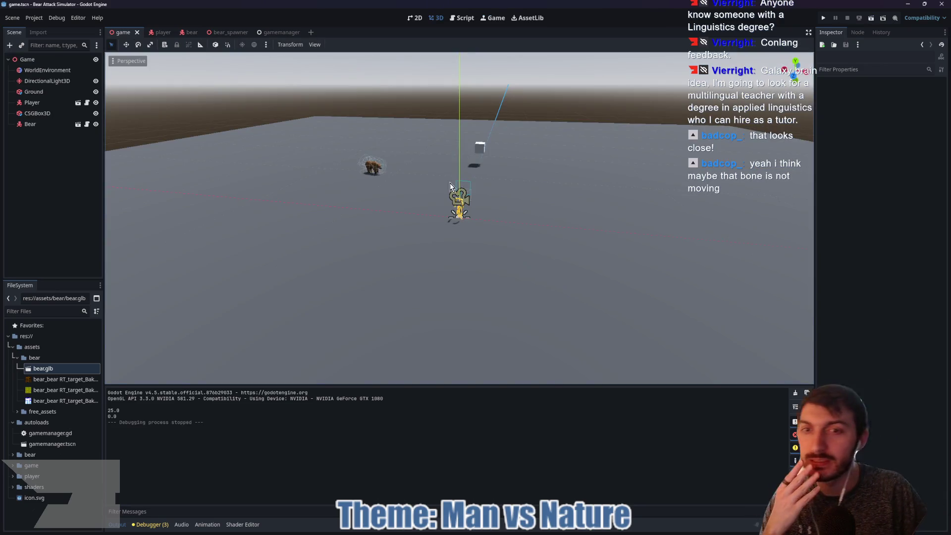
# Review the spine physical bones 005 to 002 and the physical bone simulator
pyautogui.click(187, 32)
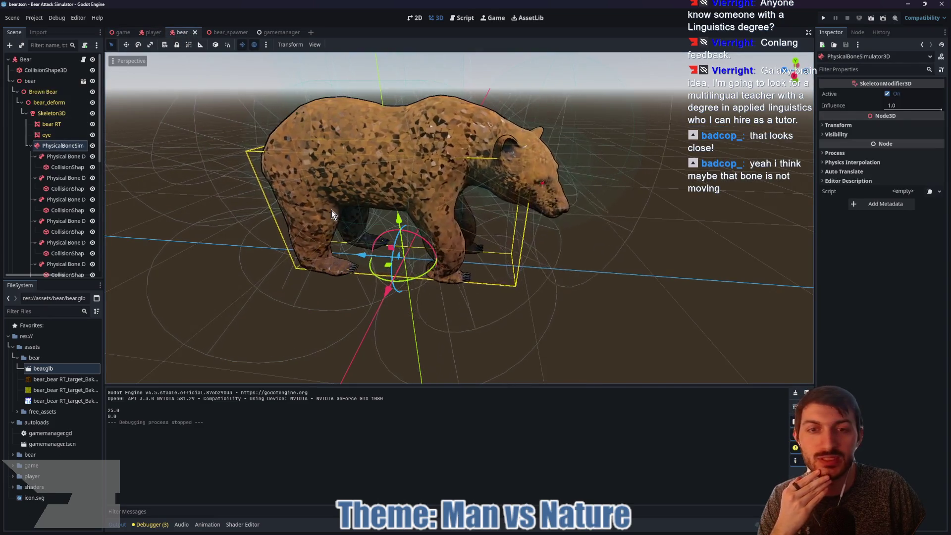
pyautogui.click(54, 158)
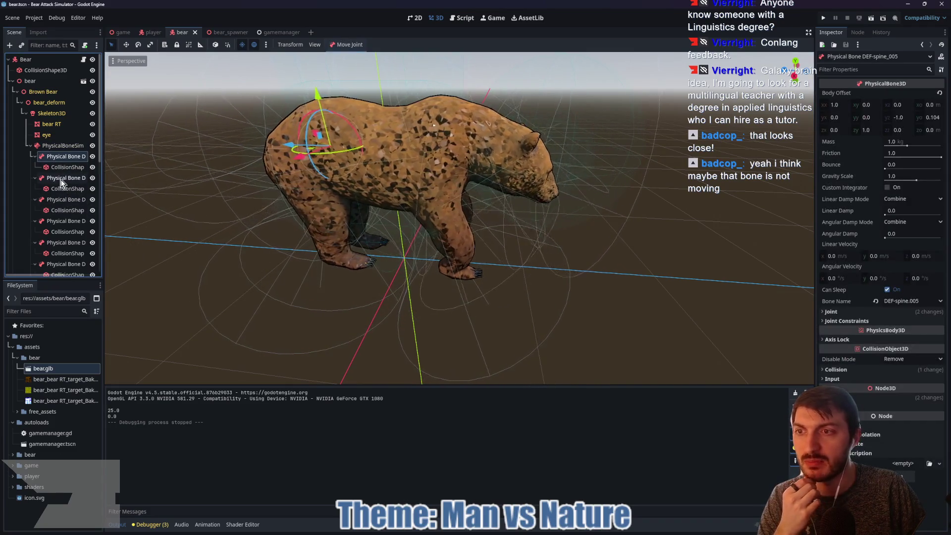
pyautogui.click(62, 180)
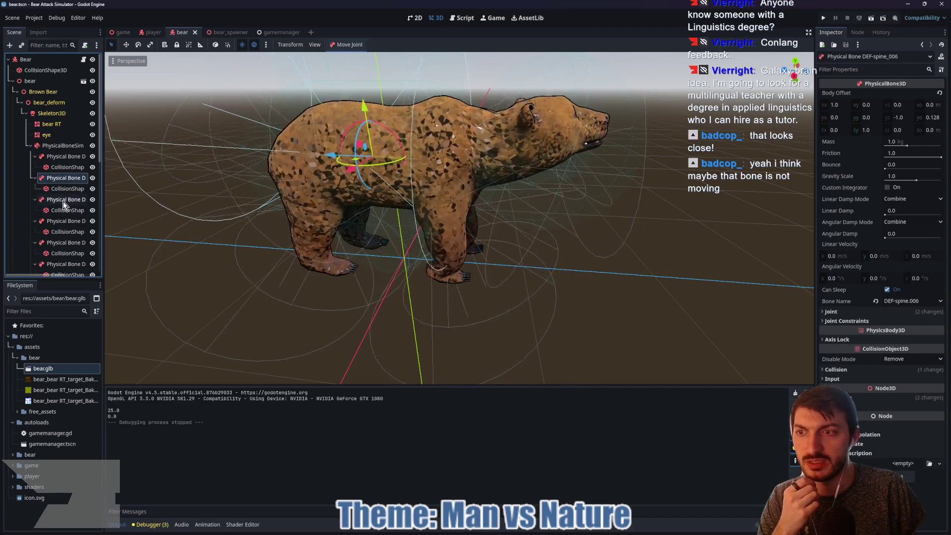
pyautogui.click(64, 201)
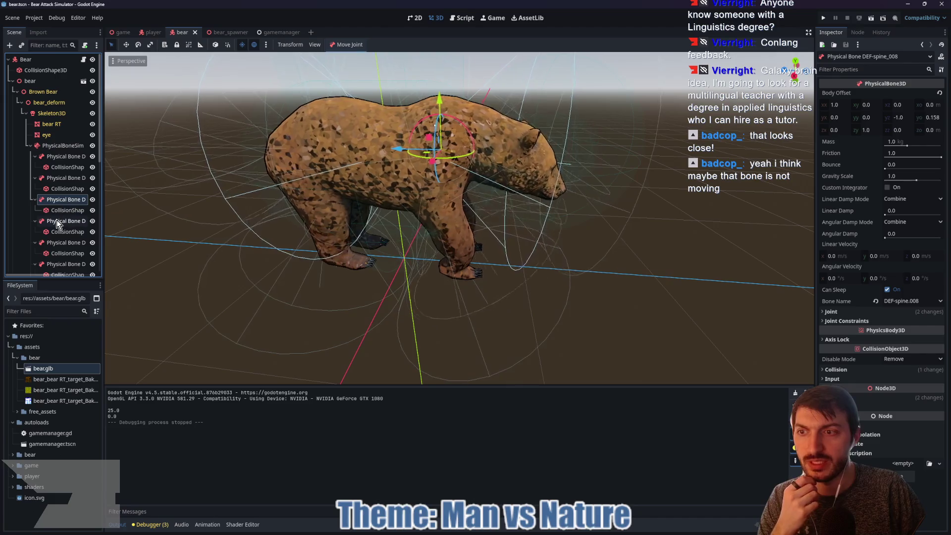
pyautogui.click(59, 222)
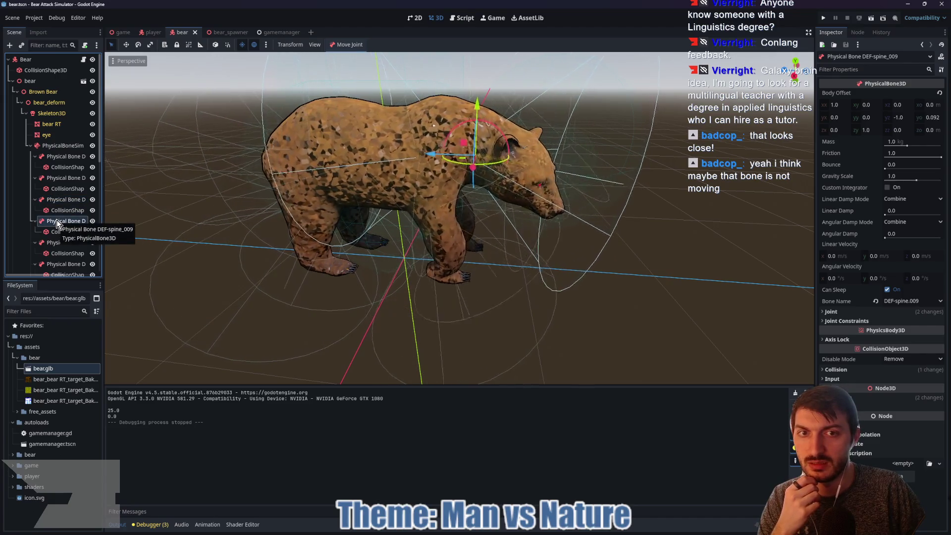
pyautogui.click(60, 243)
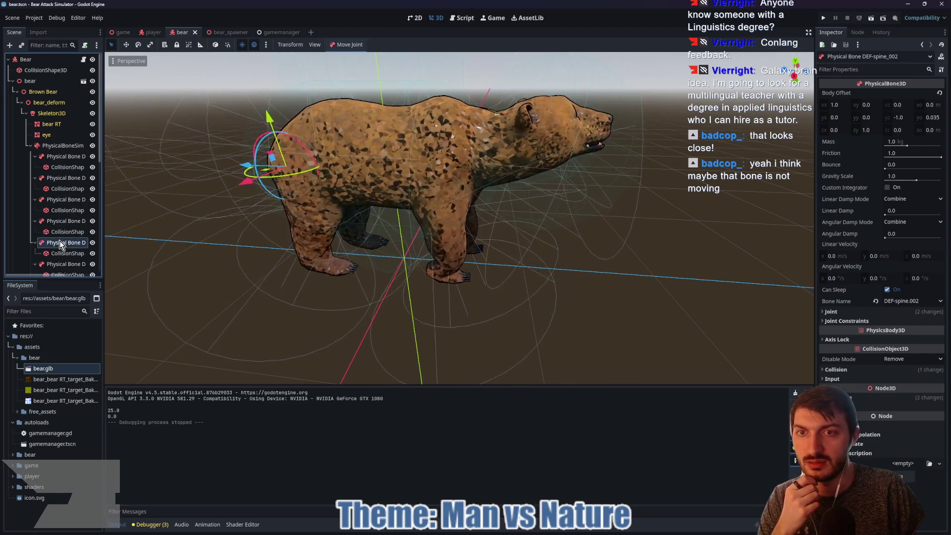
pyautogui.click(66, 145)
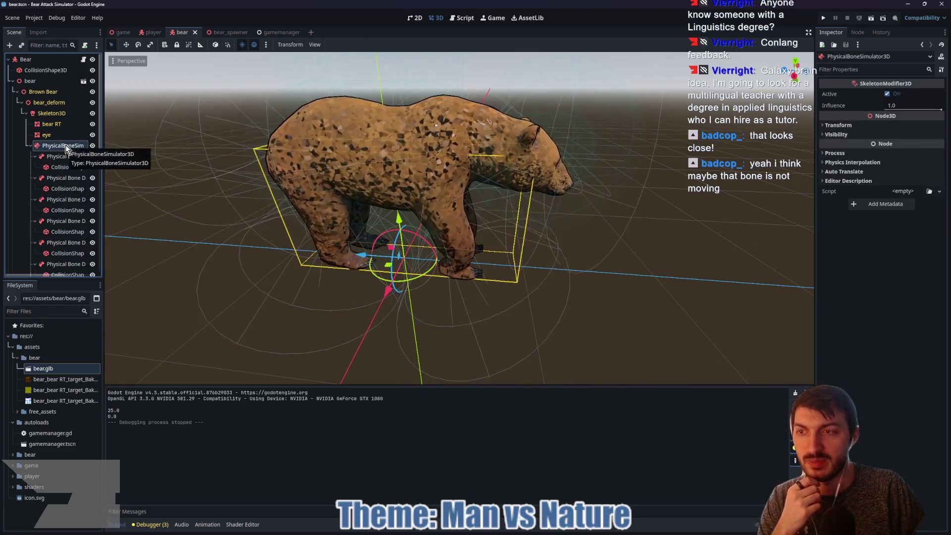
pyautogui.click(58, 157)
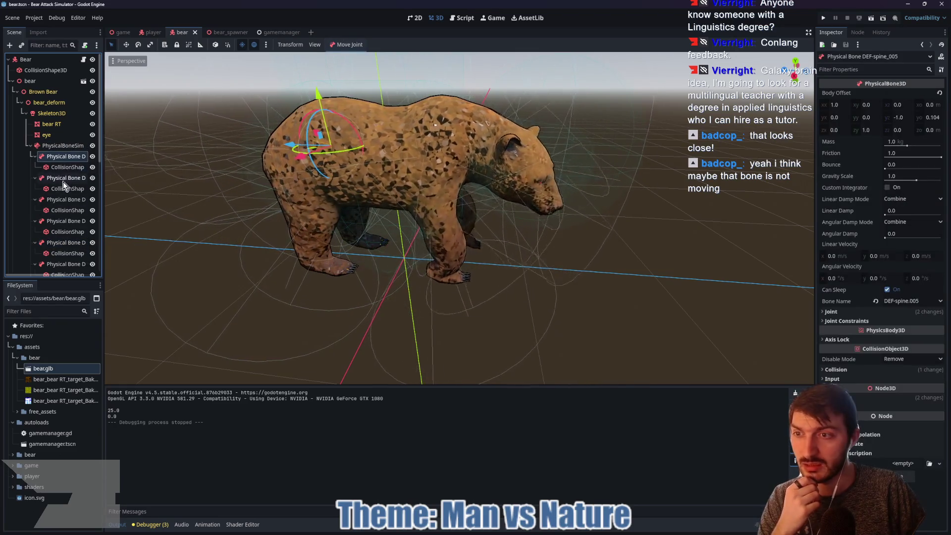
# Delete the DEF-spine_006 physical bone and confirm
pyautogui.click(61, 180)
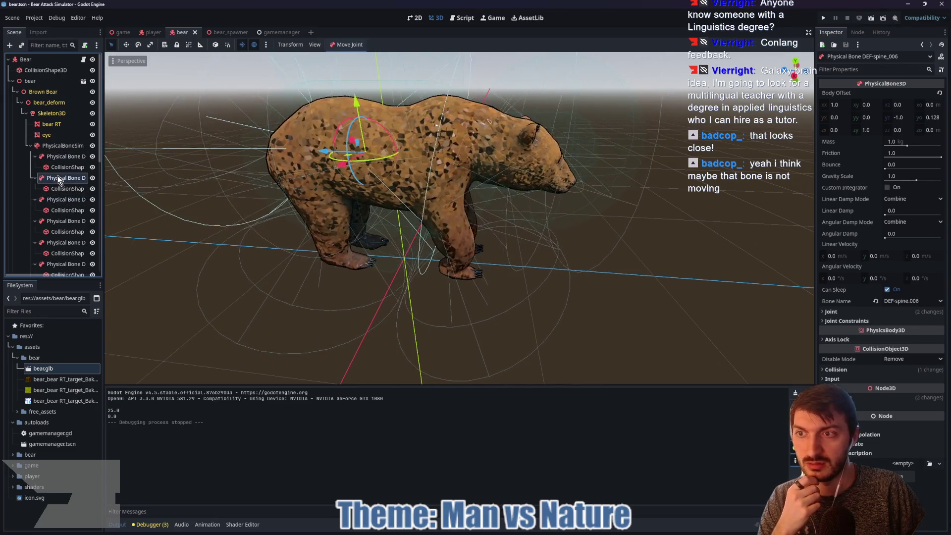
pyautogui.press('Delete')
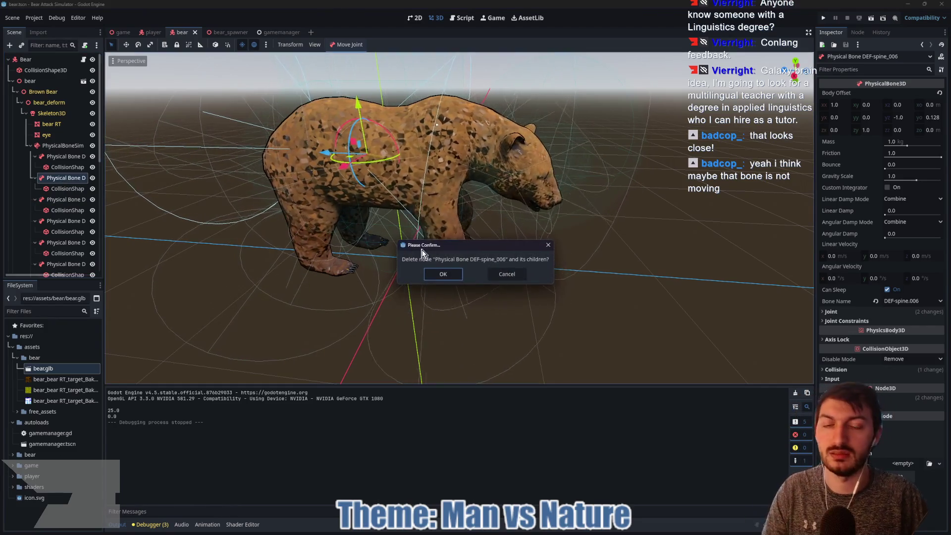
pyautogui.click(445, 275)
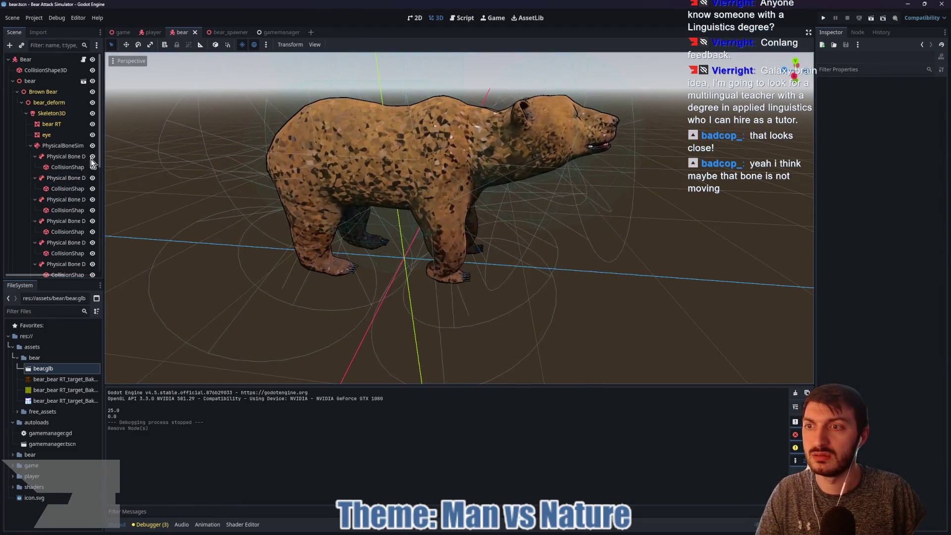
# Shorten the shoulder and next spine collision capsules in side view, then save the bear scene
pyautogui.click(59, 167)
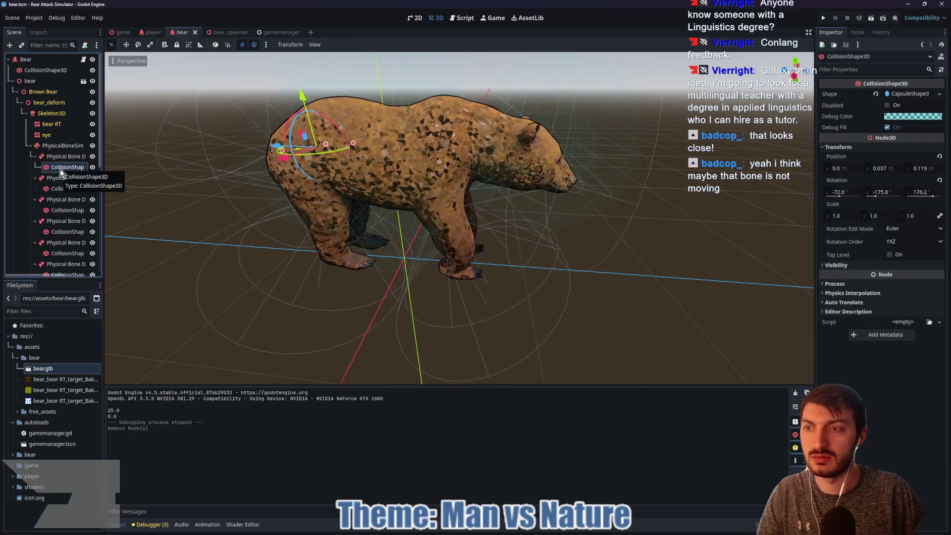
pyautogui.moveTo(352, 147); pyautogui.dragTo(388, 159)
pyautogui.press('KP_3')
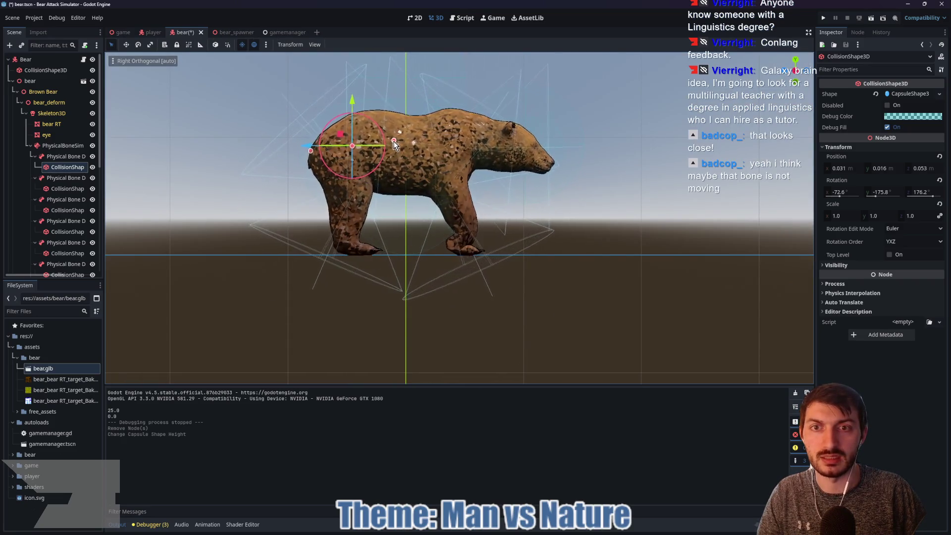
pyautogui.moveTo(394, 145); pyautogui.dragTo(417, 151)
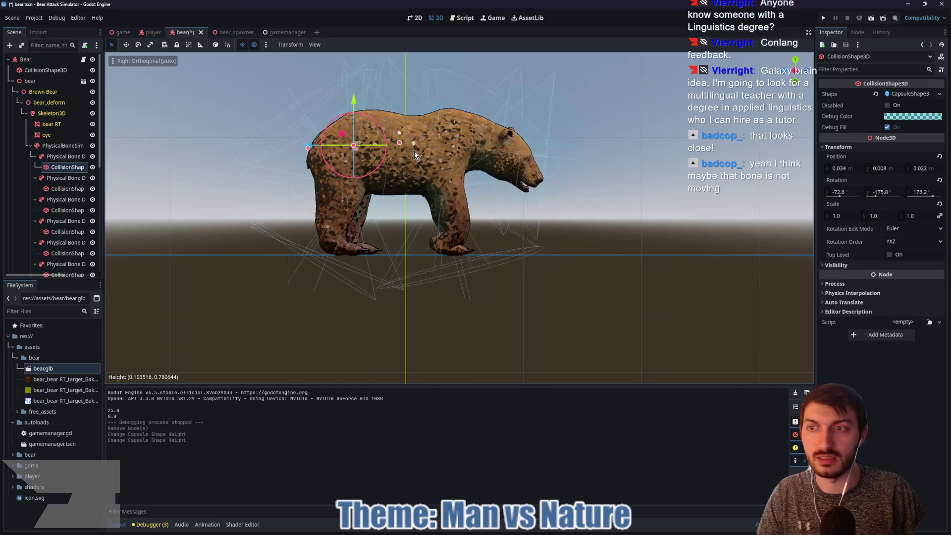
pyautogui.click(68, 189)
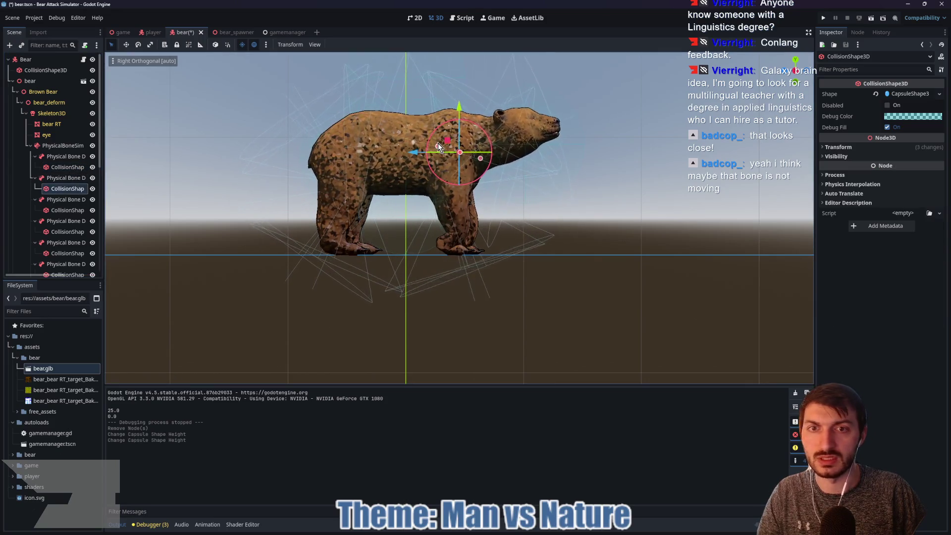
pyautogui.moveTo(437, 145); pyautogui.dragTo(415, 147)
pyautogui.hotkey('ctrl', 's')
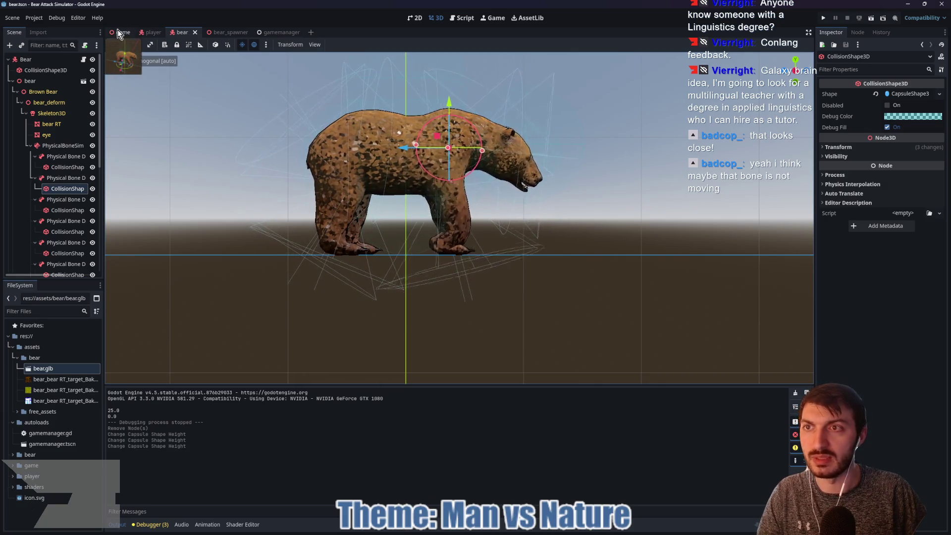
pyautogui.click(119, 33)
# Run the game with F5 and punch the approaching bear twice to test it
pyautogui.press('F5')
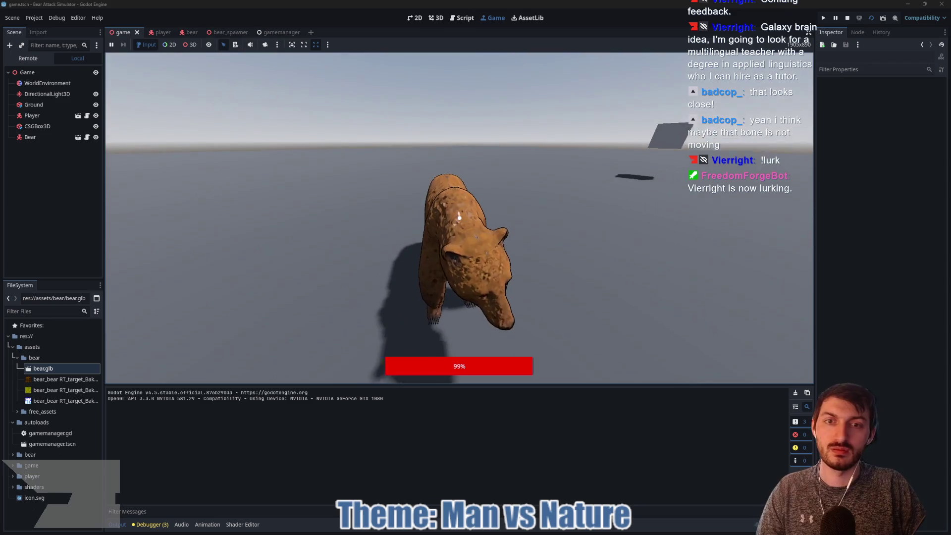
pyautogui.click(460, 218)
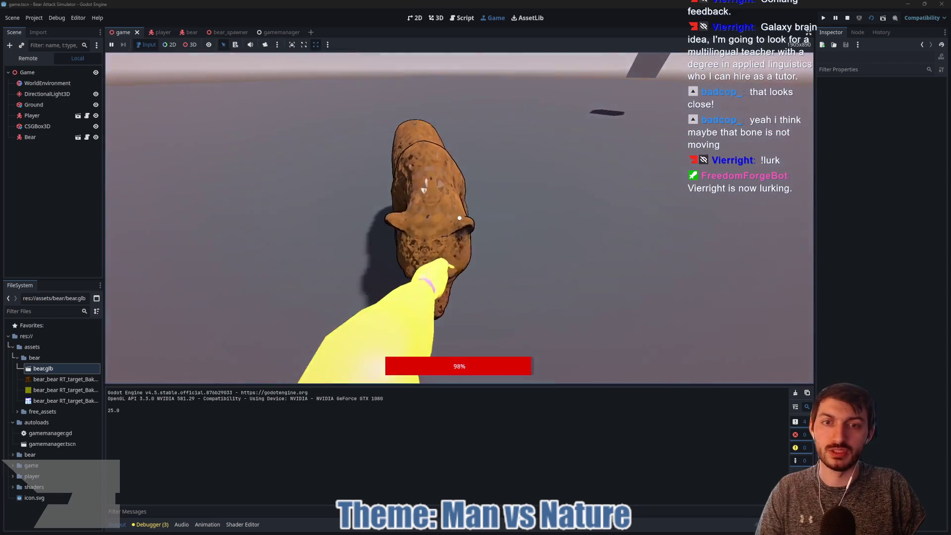
pyautogui.click(460, 218)
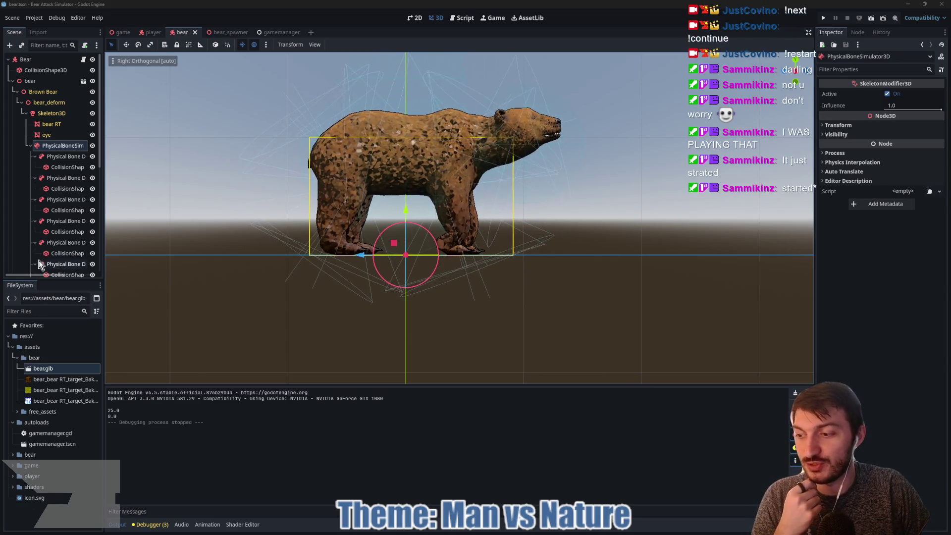
# Deactivate the bear's PhysicalBoneSimulator3D by unchecking Active in the Inspector
pyautogui.moveTo(257, 207); pyautogui.dragTo(199, 218)
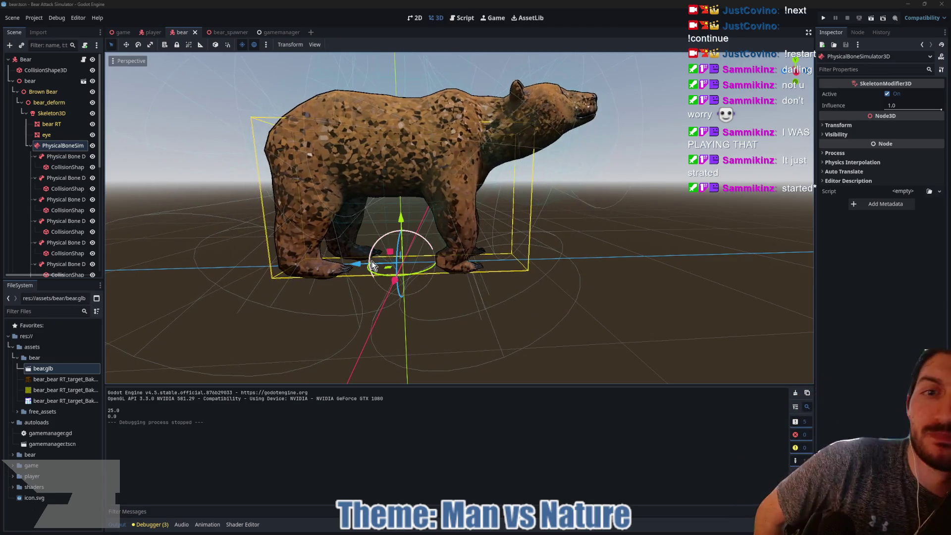
pyautogui.click(63, 116)
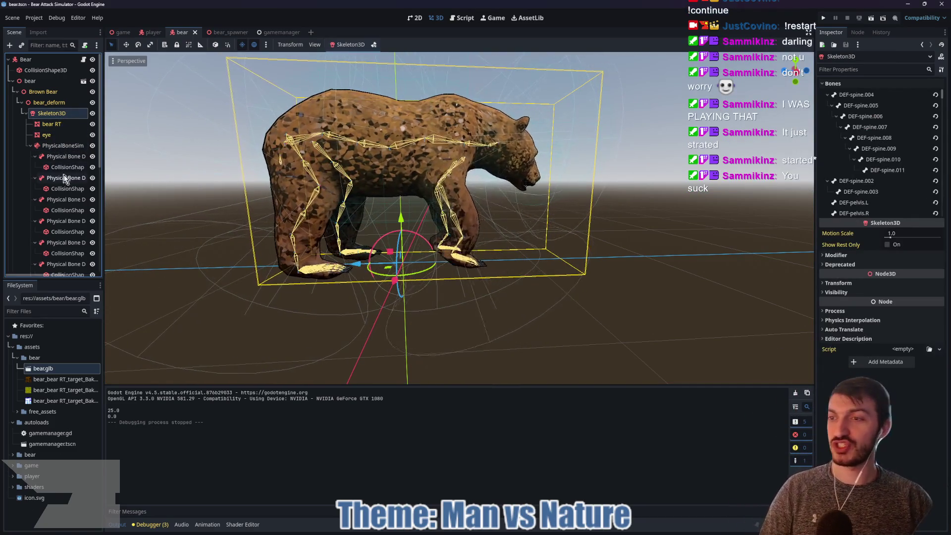
pyautogui.click(56, 146)
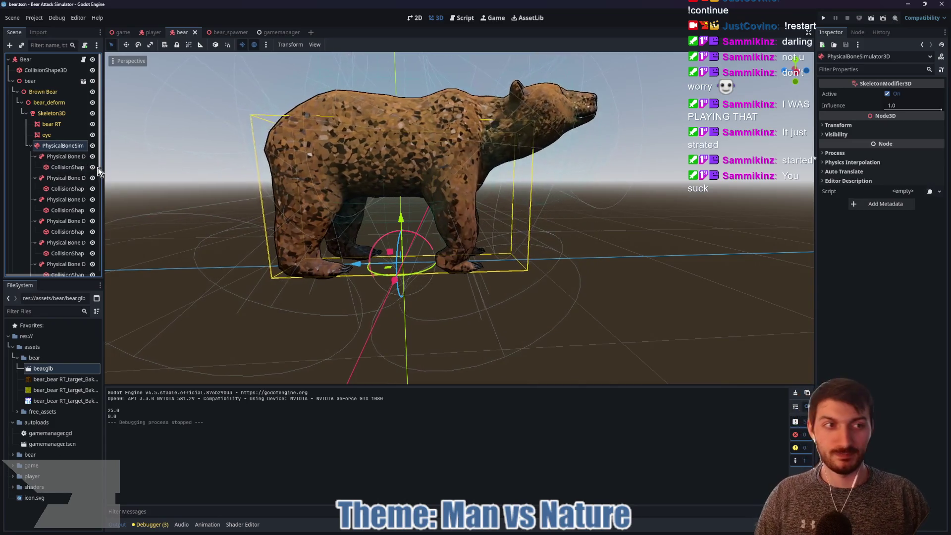
pyautogui.click(888, 94)
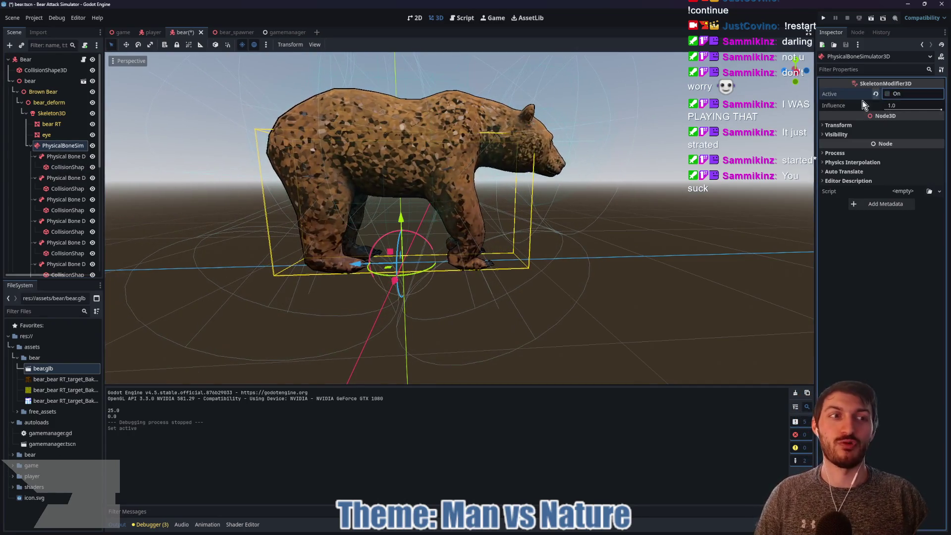
# Collapse the simulator and start adding a child node under Skeleton3D
pyautogui.click(31, 146)
pyautogui.click(44, 112)
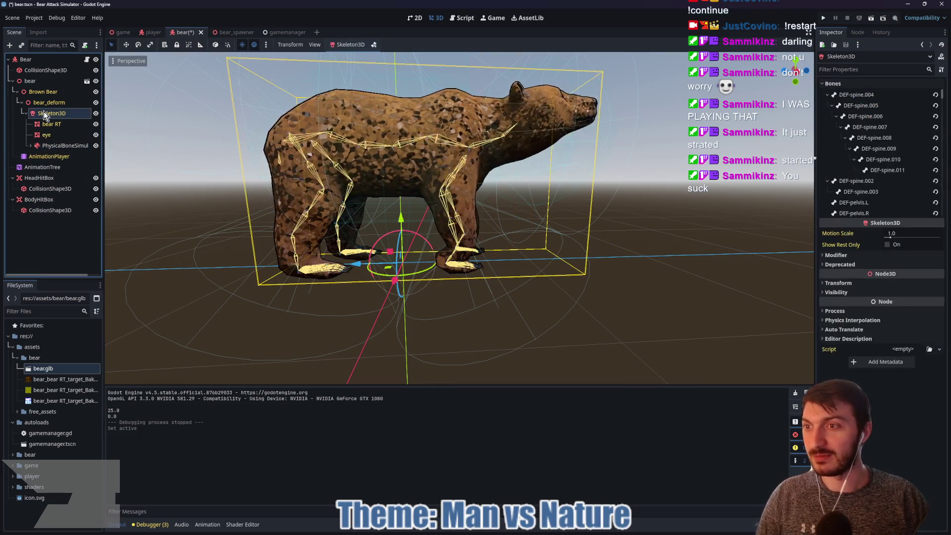
pyautogui.hotkey('ctrl', 'a')
# Add a SpringBoneSimulator3D under Skeleton3D, above PhysicalBoneSimulator3D, and rename it HeadJiggle
pyautogui.write('spring')
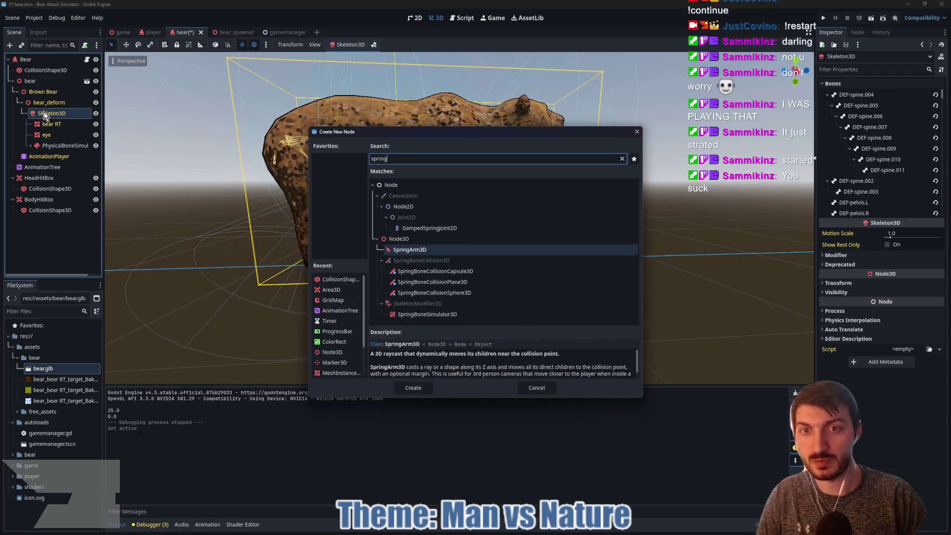
pyautogui.write('bone')
pyautogui.press('Return')
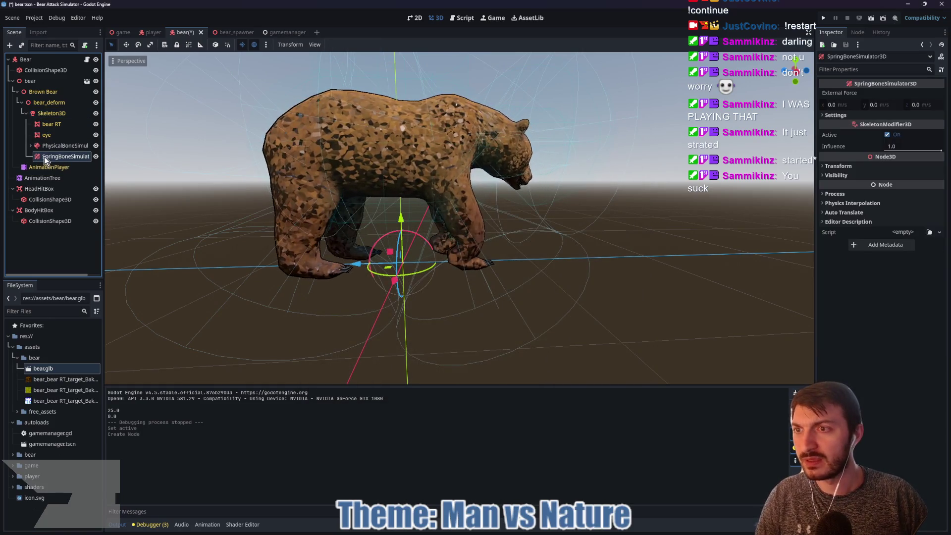
pyautogui.moveTo(45, 158); pyautogui.dragTo(49, 145)
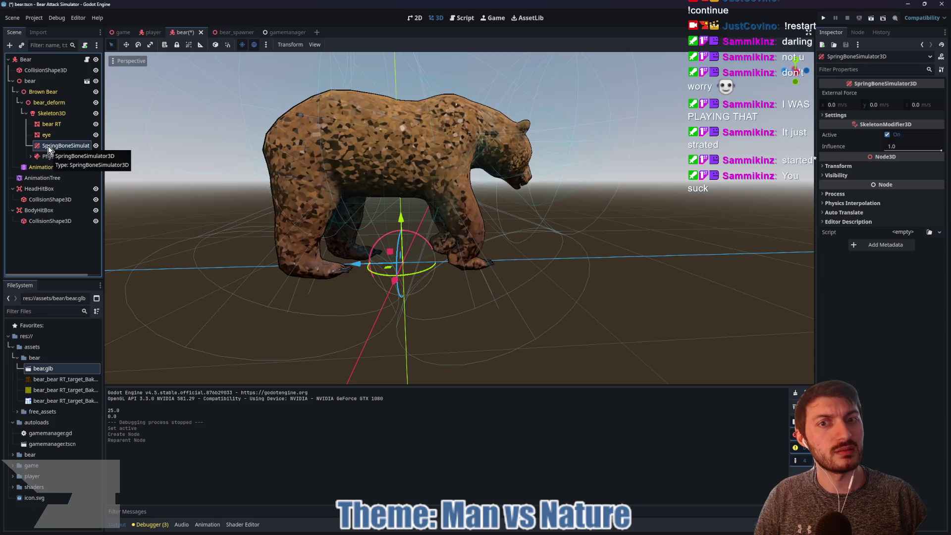
pyautogui.doubleClick(48, 146)
pyautogui.write('HeadJiggle')
pyautogui.press('Return')
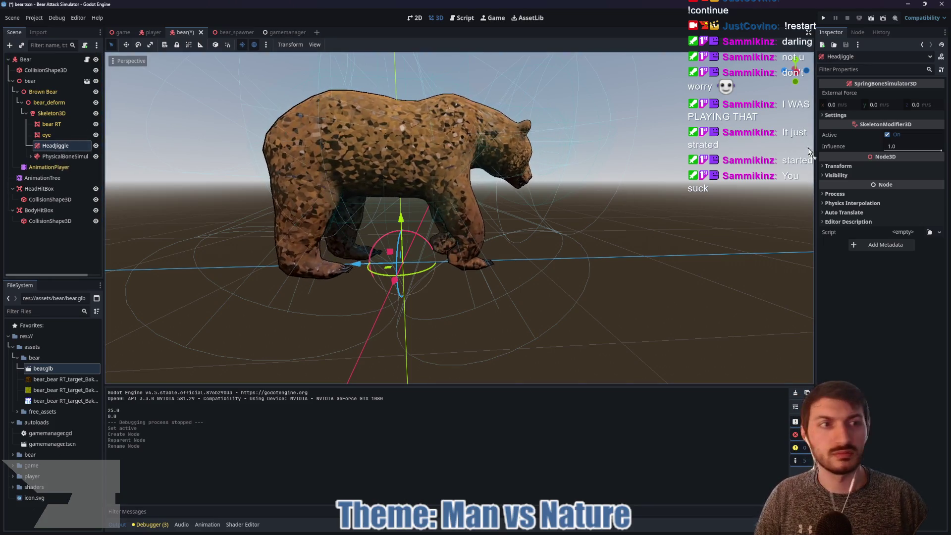
# Expand HeadJiggle's Settings and add one empty bone-chain element
pyautogui.click(857, 116)
pyautogui.click(886, 128)
pyautogui.click(893, 129)
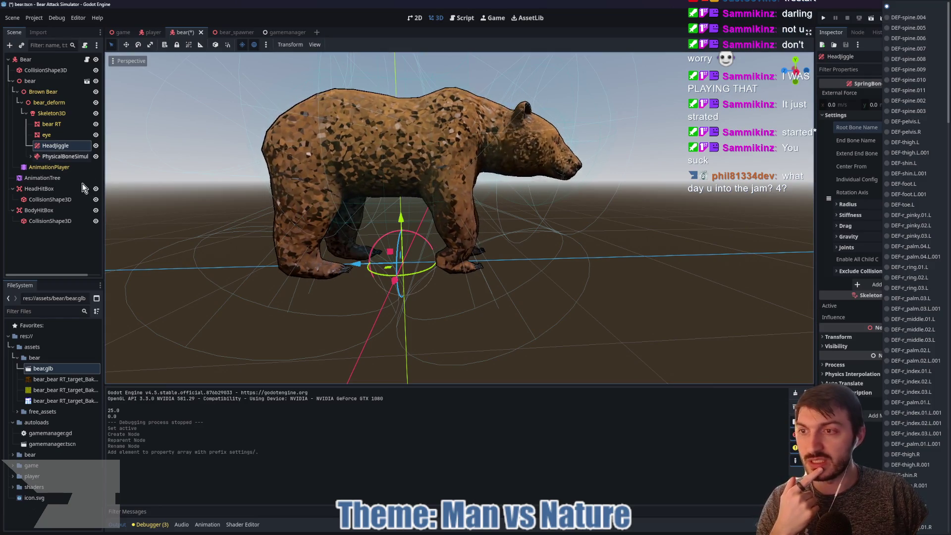
pyautogui.click(62, 148)
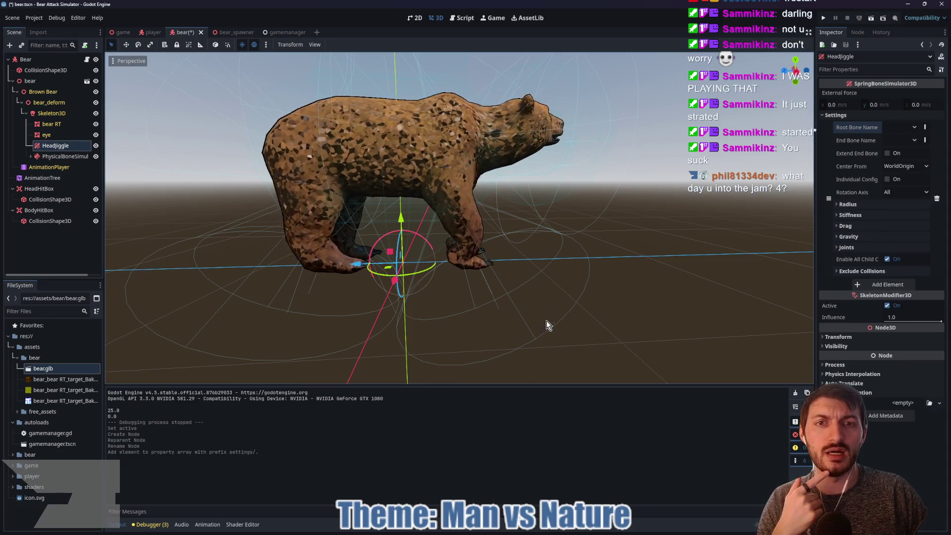
pyautogui.moveTo(521, 533)
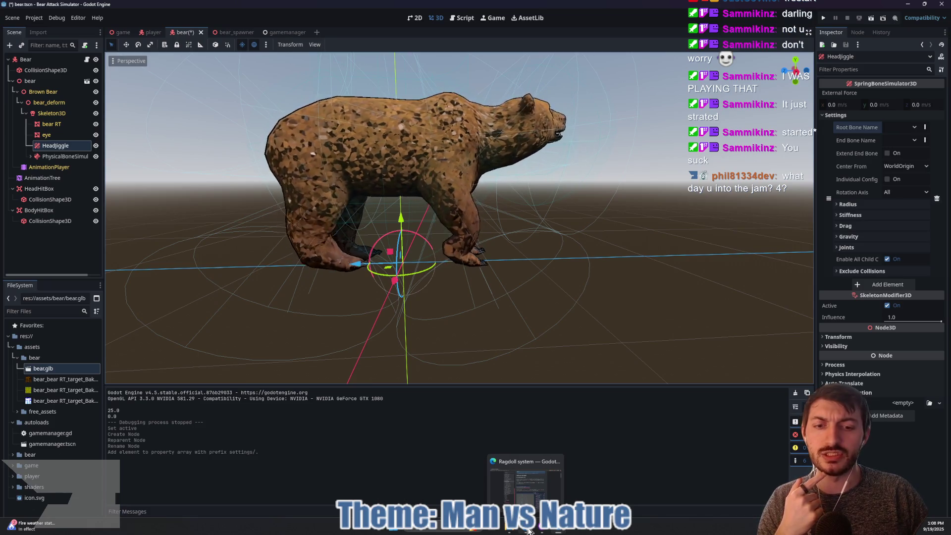
pyautogui.click(528, 531)
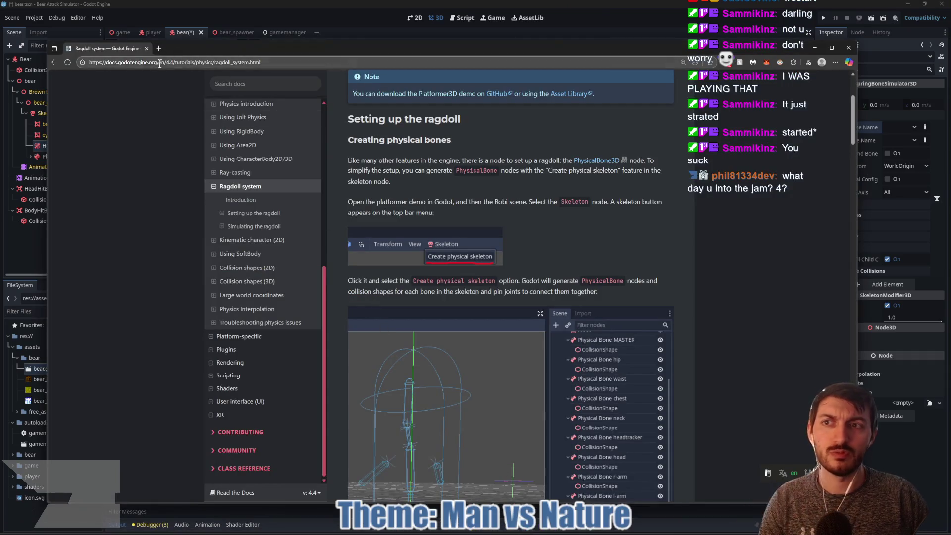
# Open itch.io/jam/jern-jam-2025 in a new tab, skim it, then return to the docs tab and Godot
pyautogui.click(158, 49)
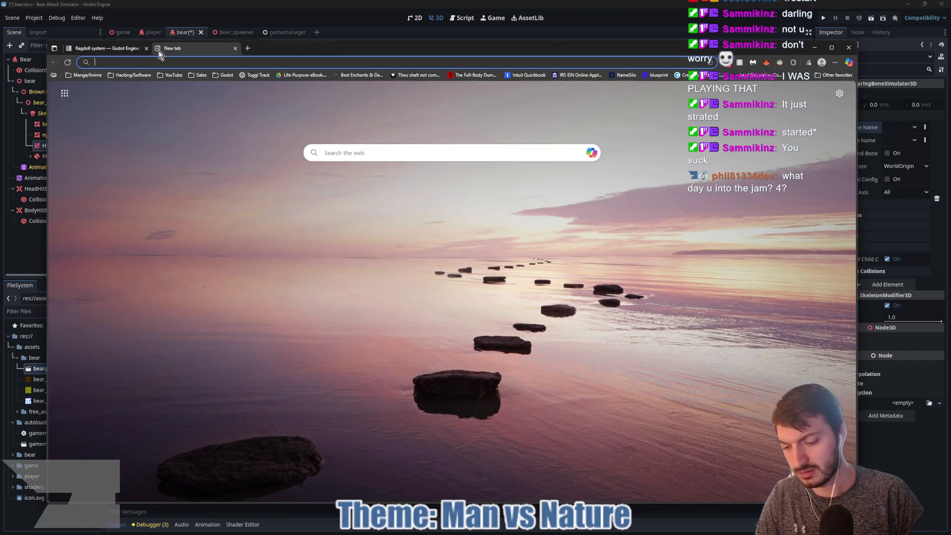
pyautogui.write('itch.io/jam/jern-jam-2025')
pyautogui.press('Return')
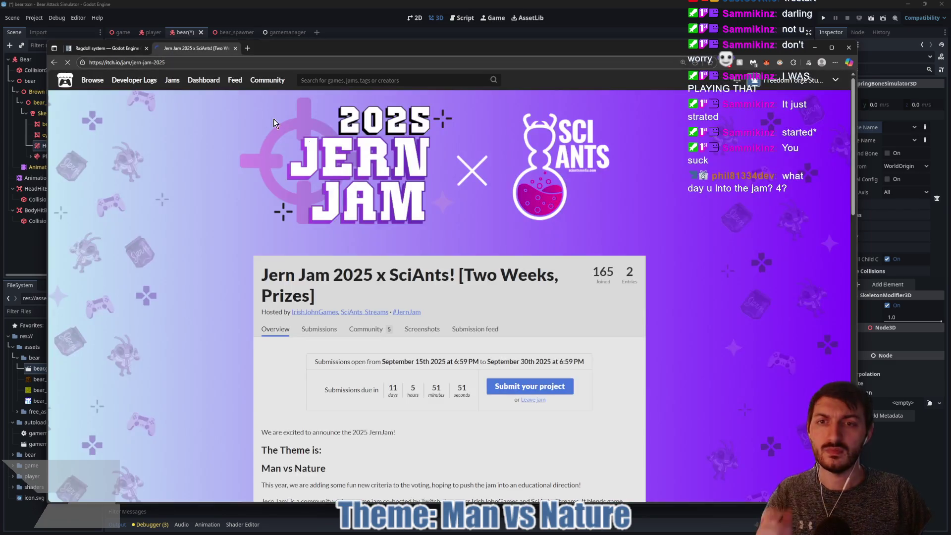
pyautogui.scroll(-2, 449, 206)
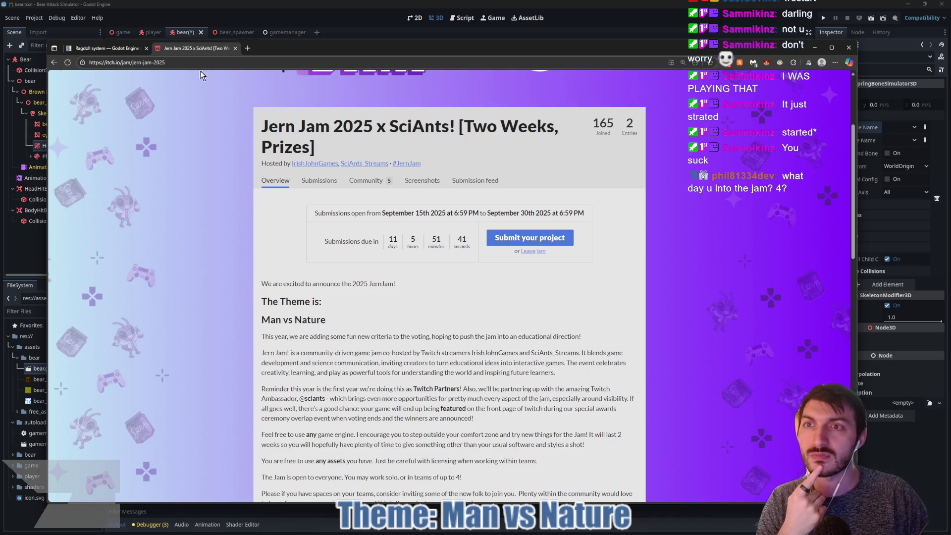
pyautogui.click(120, 49)
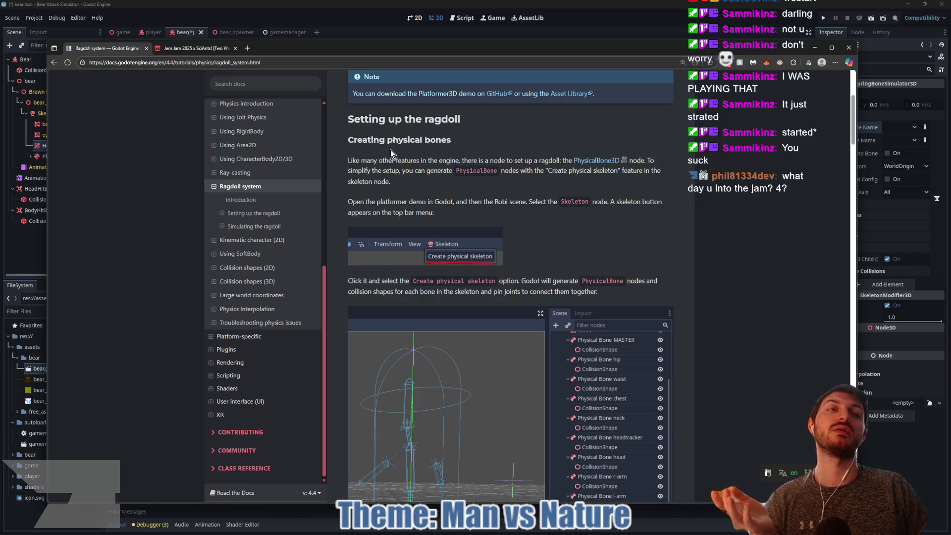
pyautogui.click(396, 34)
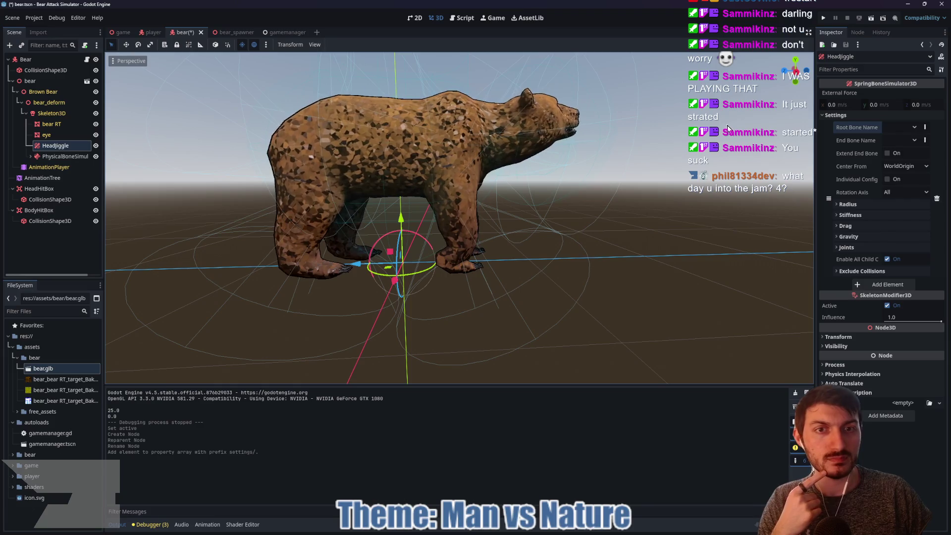
# Inspect the poses of Skeleton3D's DEF-spine.004 and DEF-spine.008 to .011 bones
pyautogui.click(918, 130)
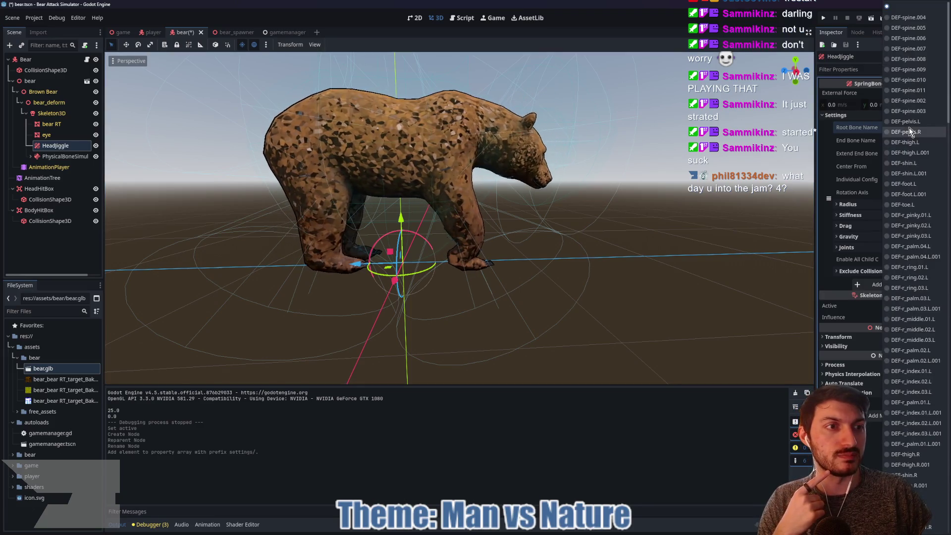
pyautogui.click(52, 117)
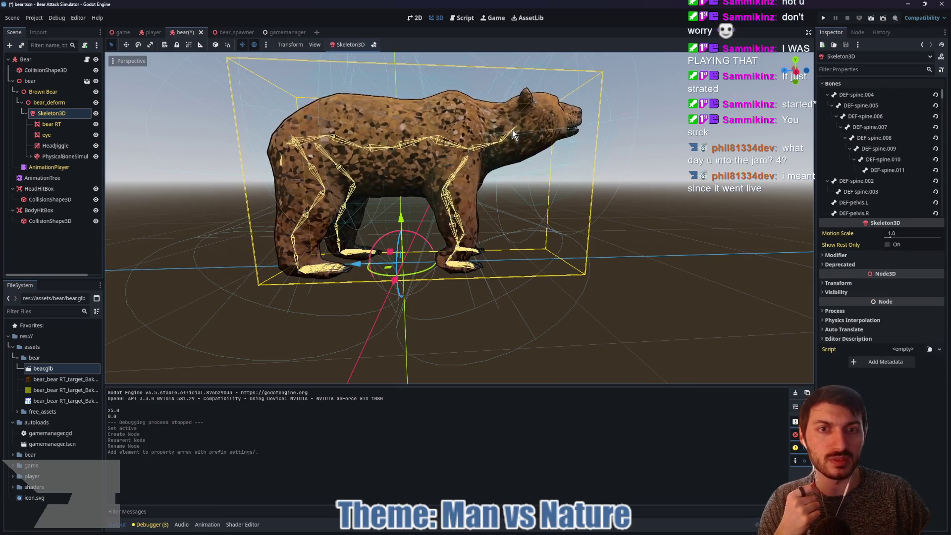
pyautogui.click(897, 95)
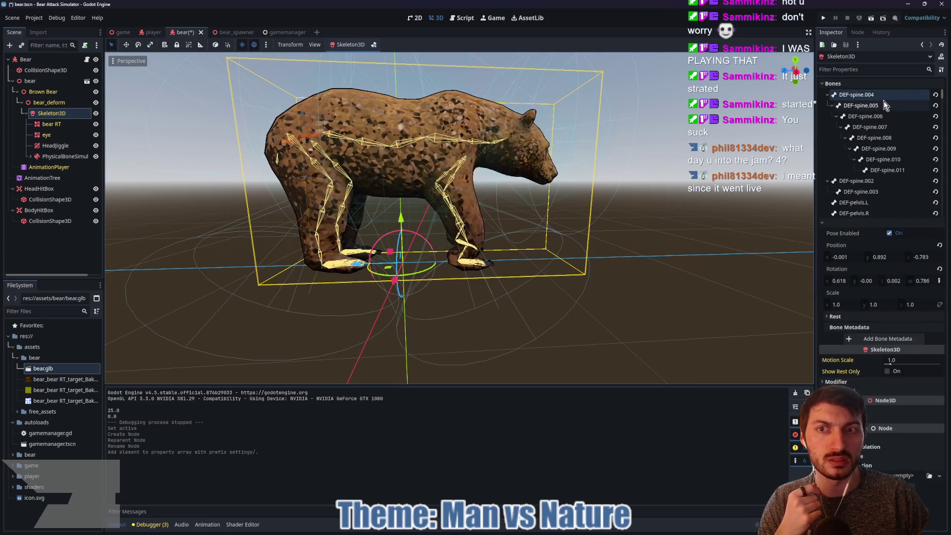
pyautogui.click(890, 170)
pyautogui.click(892, 159)
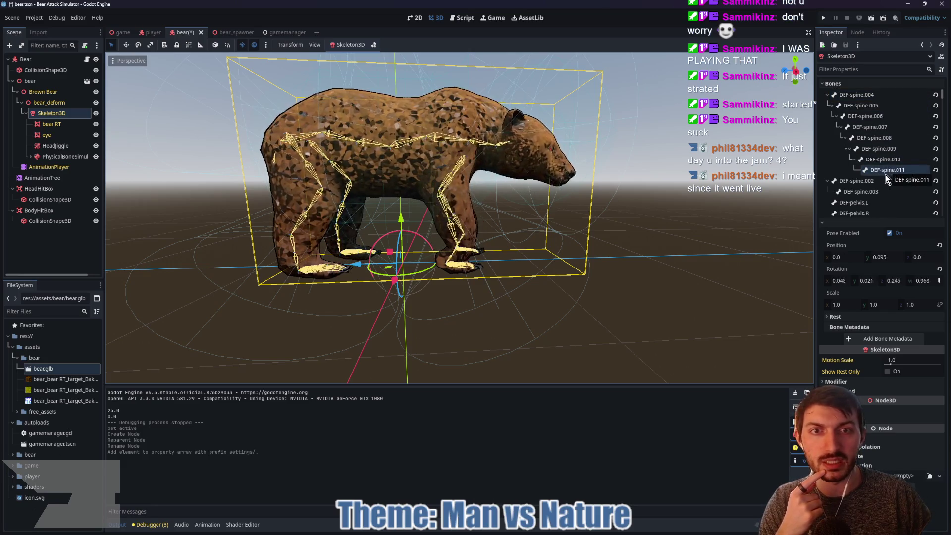
pyautogui.click(880, 148)
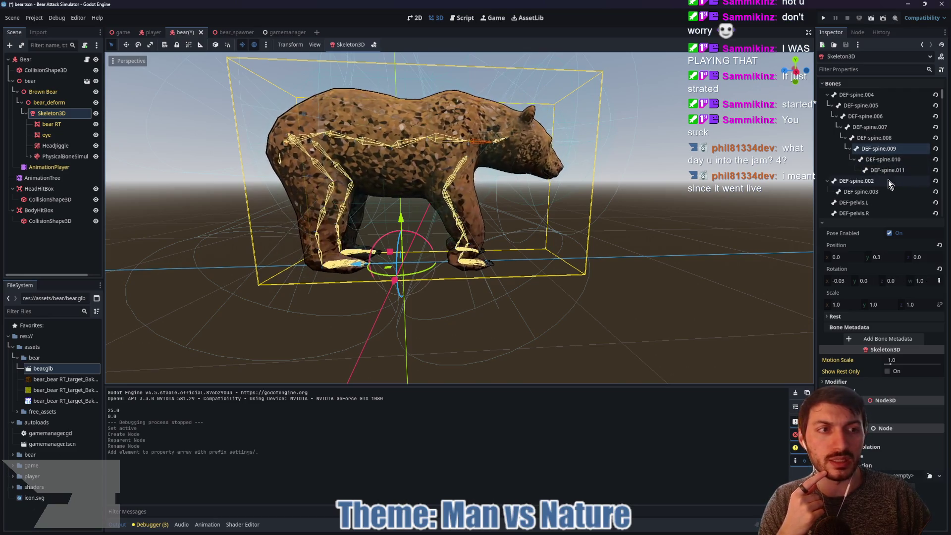
pyautogui.click(884, 160)
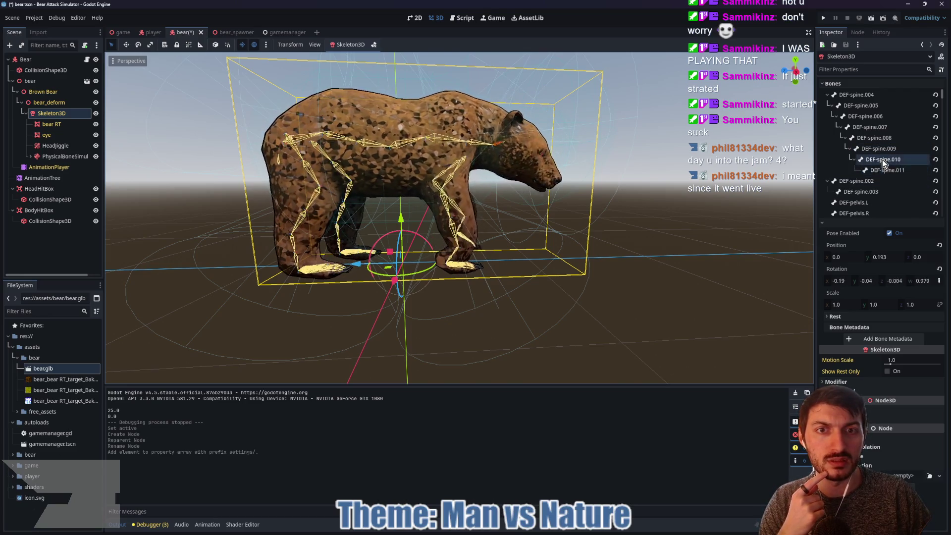
pyautogui.click(879, 148)
pyautogui.click(876, 139)
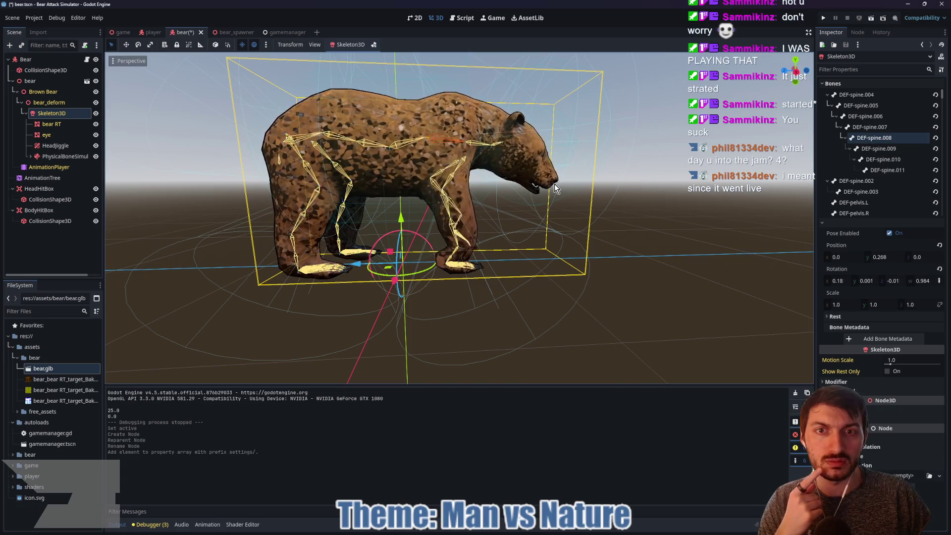
# Set HeadJiggle's root bone and end bone to DEF-spine bones
pyautogui.click(55, 146)
pyautogui.click(902, 126)
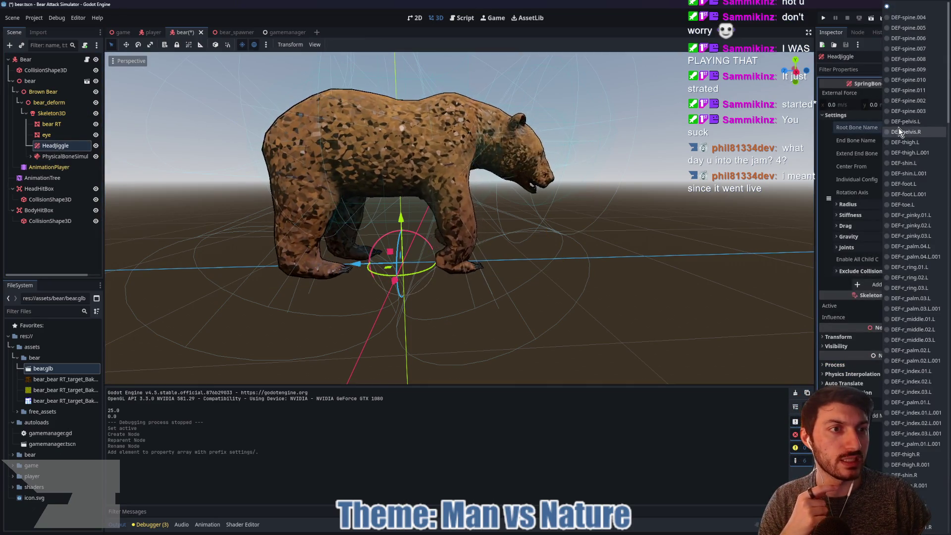
pyautogui.click(909, 97)
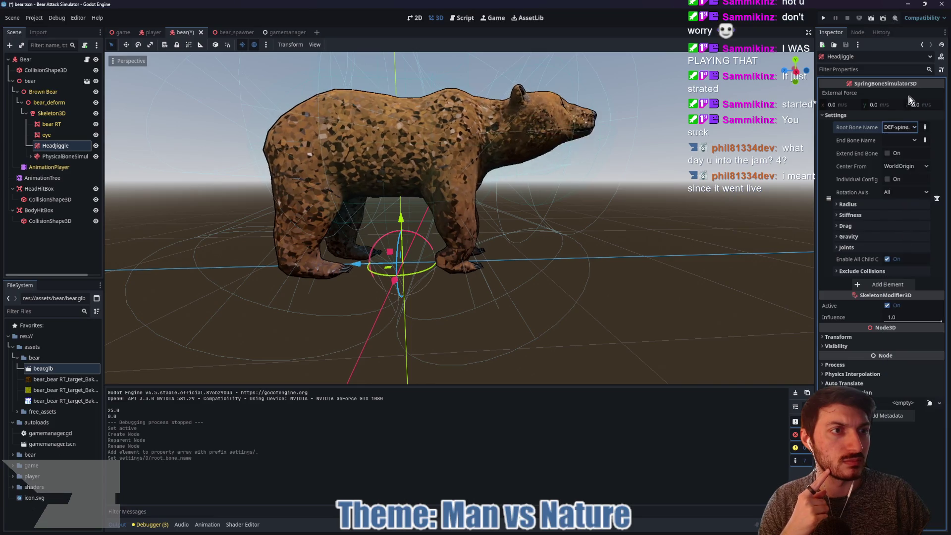
pyautogui.click(903, 138)
pyautogui.click(920, 70)
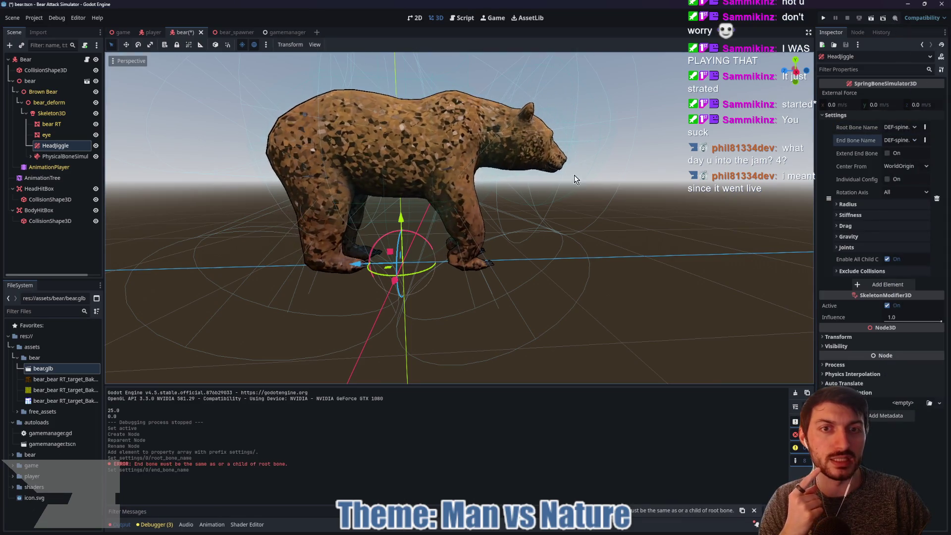